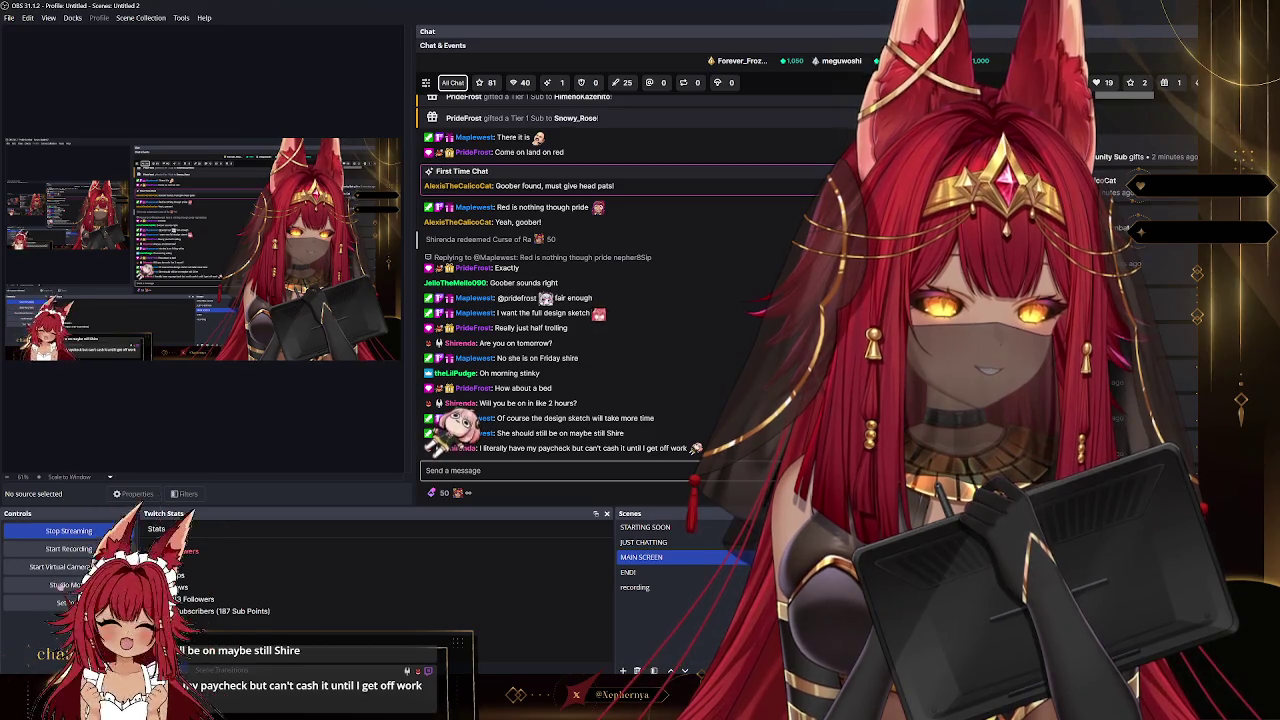
- Switch the stream from the chat to the Photoshop Halloween outfit canvas
{"action": "key", "text": "alt+Tab"}
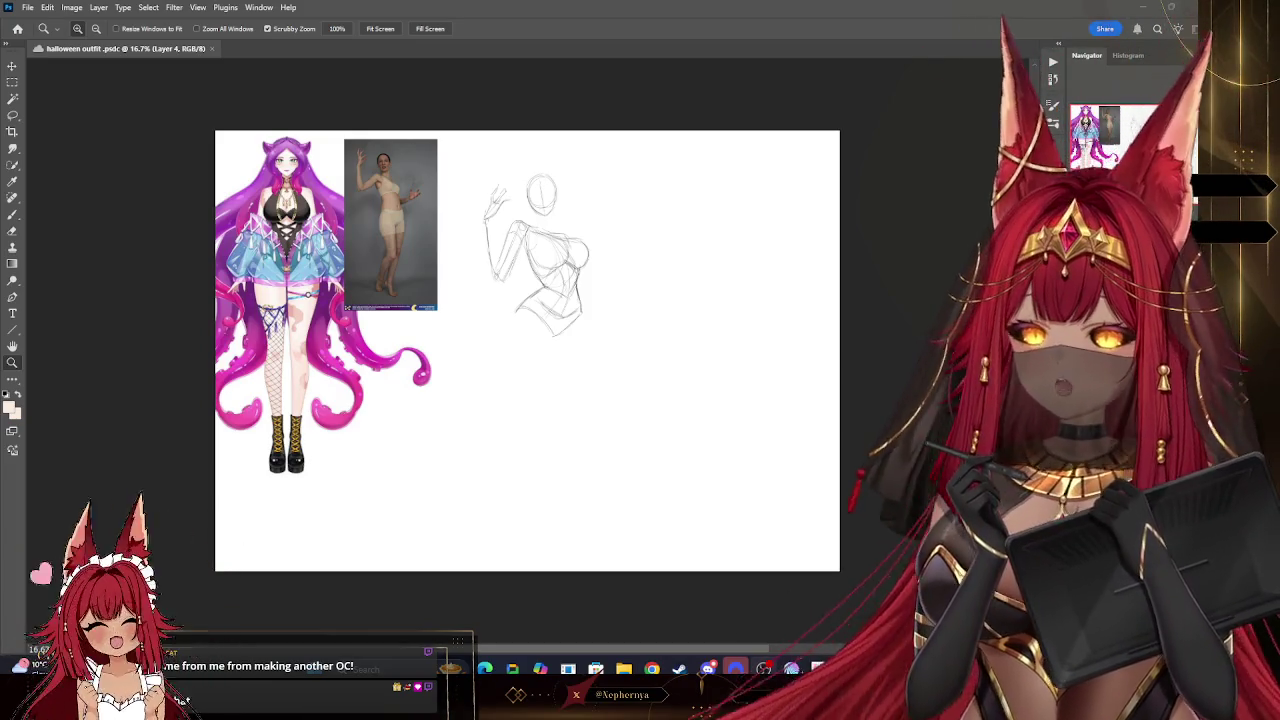
- Make black the foreground colour and zoom in on the pose sketch, leaving empty canvas beside it
{"action": "key", "text": "x"}
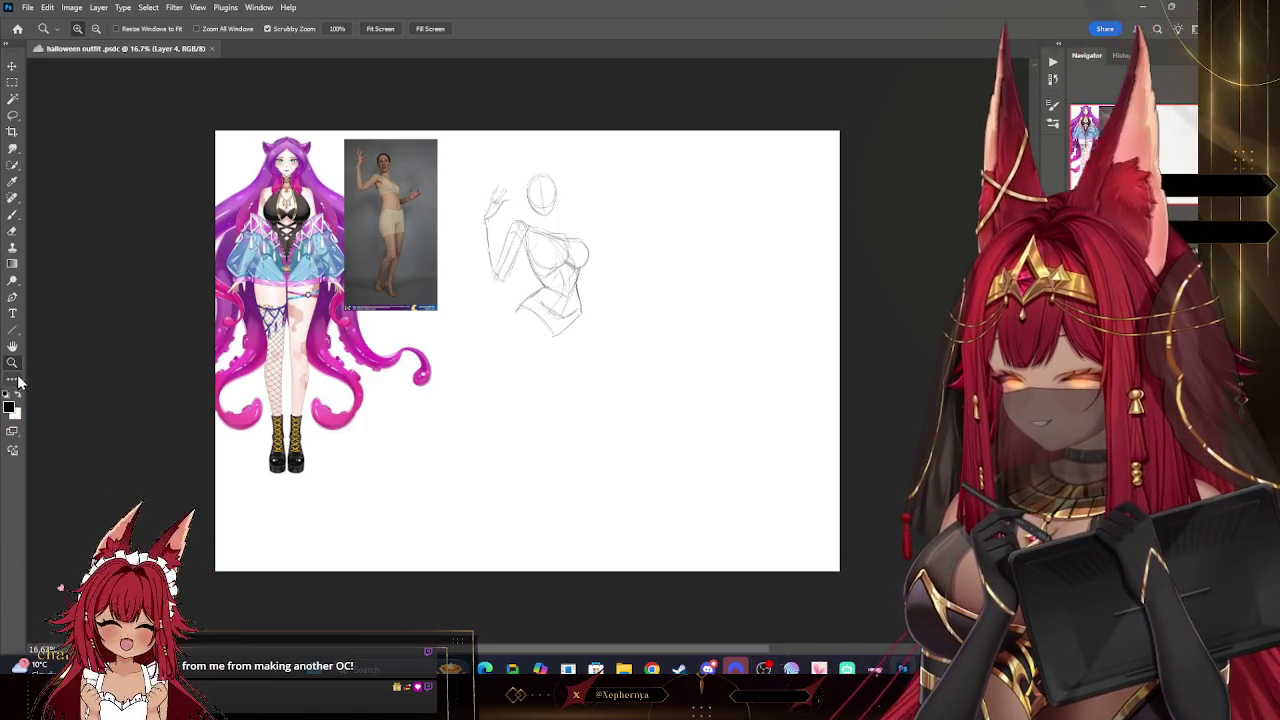
{"action": "left_click_drag", "start_coordinate": [559, 267], "coordinate": [620, 270]}
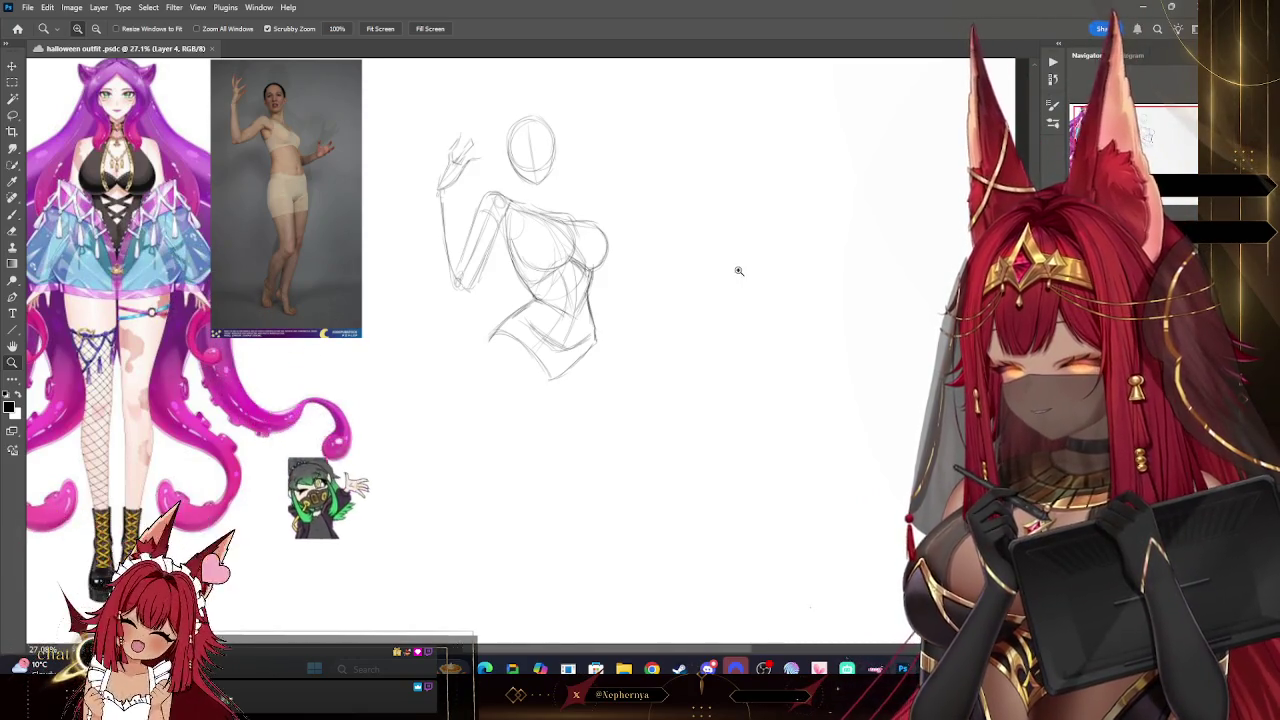
{"action": "scroll", "coordinate": [741, 250], "scroll_direction": "down", "scroll_amount": 2}
{"action": "scroll", "coordinate": [894, 291], "scroll_direction": "up", "scroll_amount": 1}
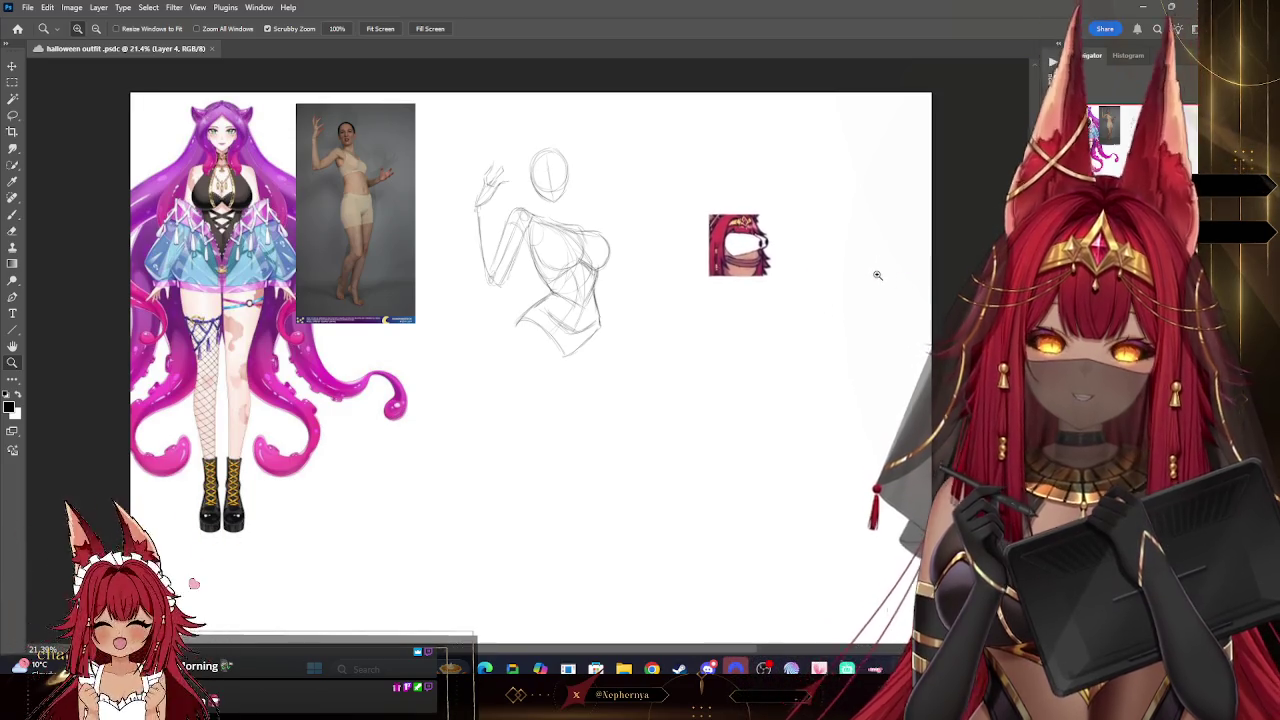
{"action": "left_click_drag", "start_coordinate": [877, 263], "coordinate": [914, 266]}
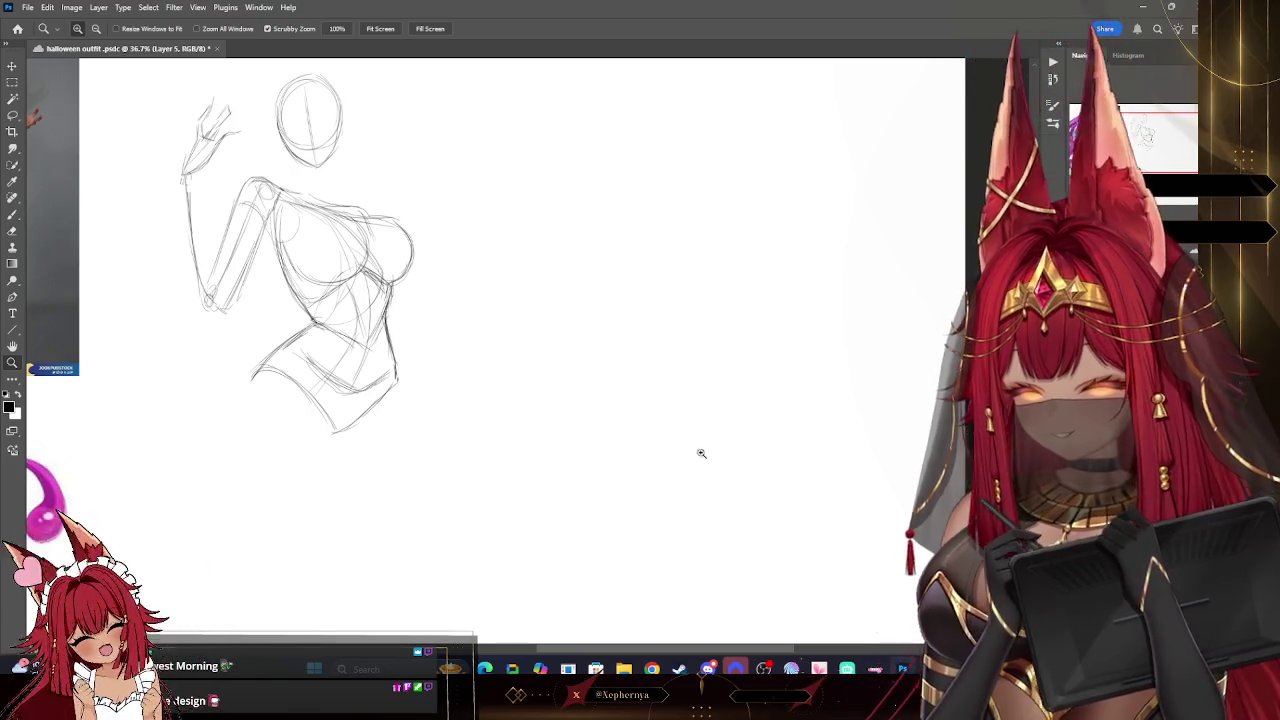
{"action": "left_click", "coordinate": [13, 216]}
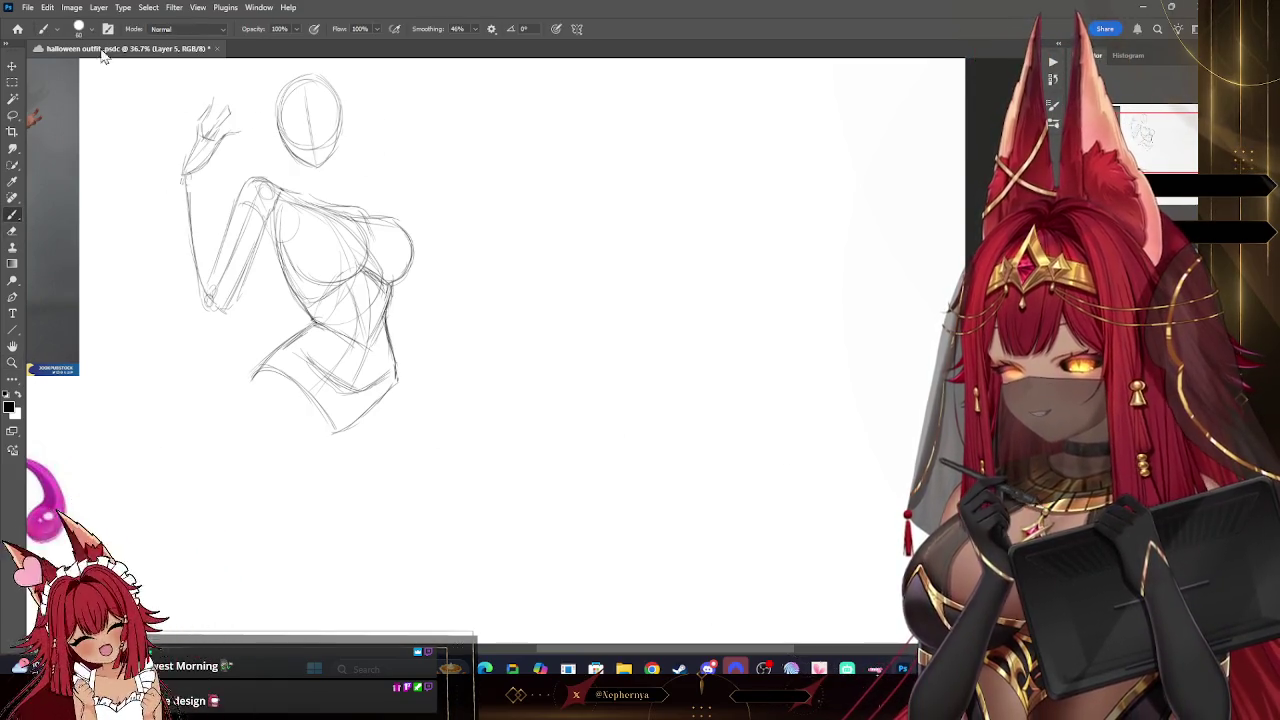
- Sketch a toilet with a round lid, oval seat, bowl and tank beside the pose sketch
{"action": "left_click", "coordinate": [80, 28]}
{"action": "left_click", "coordinate": [222, 78]}
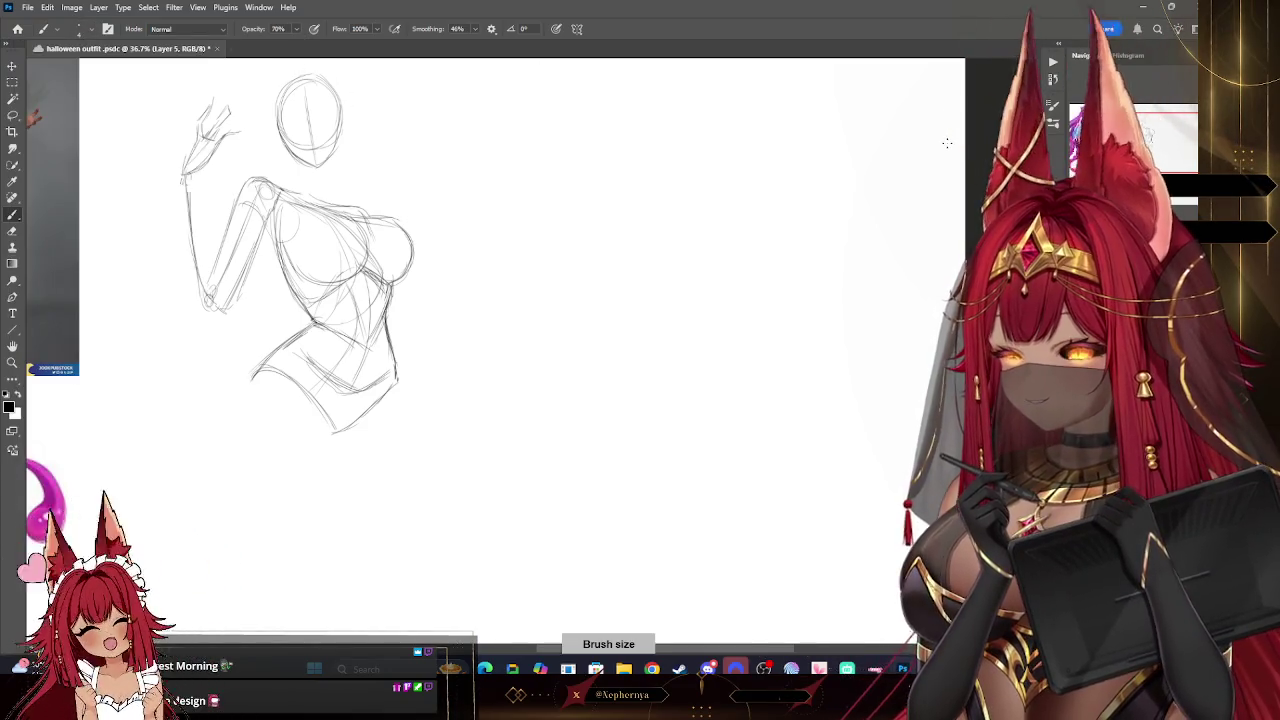
{"action": "left_click_drag", "start_coordinate": [619, 332], "coordinate": [710, 373]}
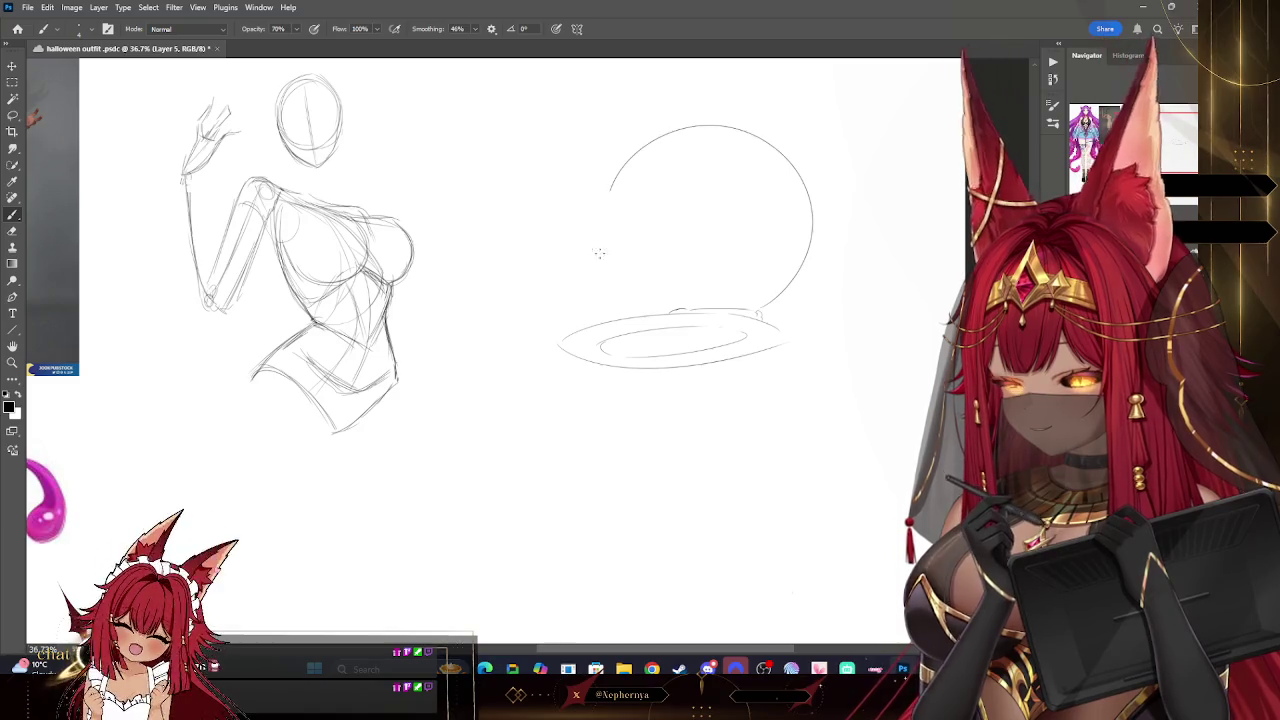
{"action": "left_click_drag", "start_coordinate": [610, 188], "coordinate": [690, 302]}
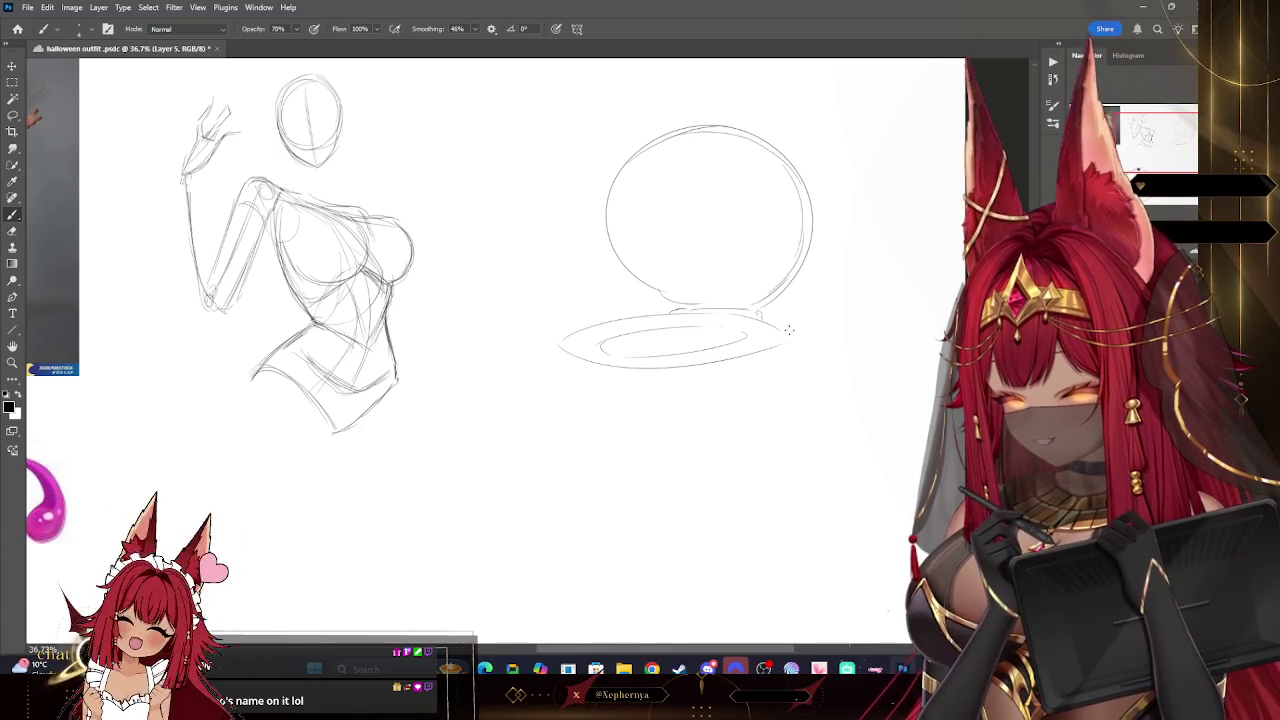
{"action": "left_click_drag", "start_coordinate": [796, 352], "coordinate": [752, 362]}
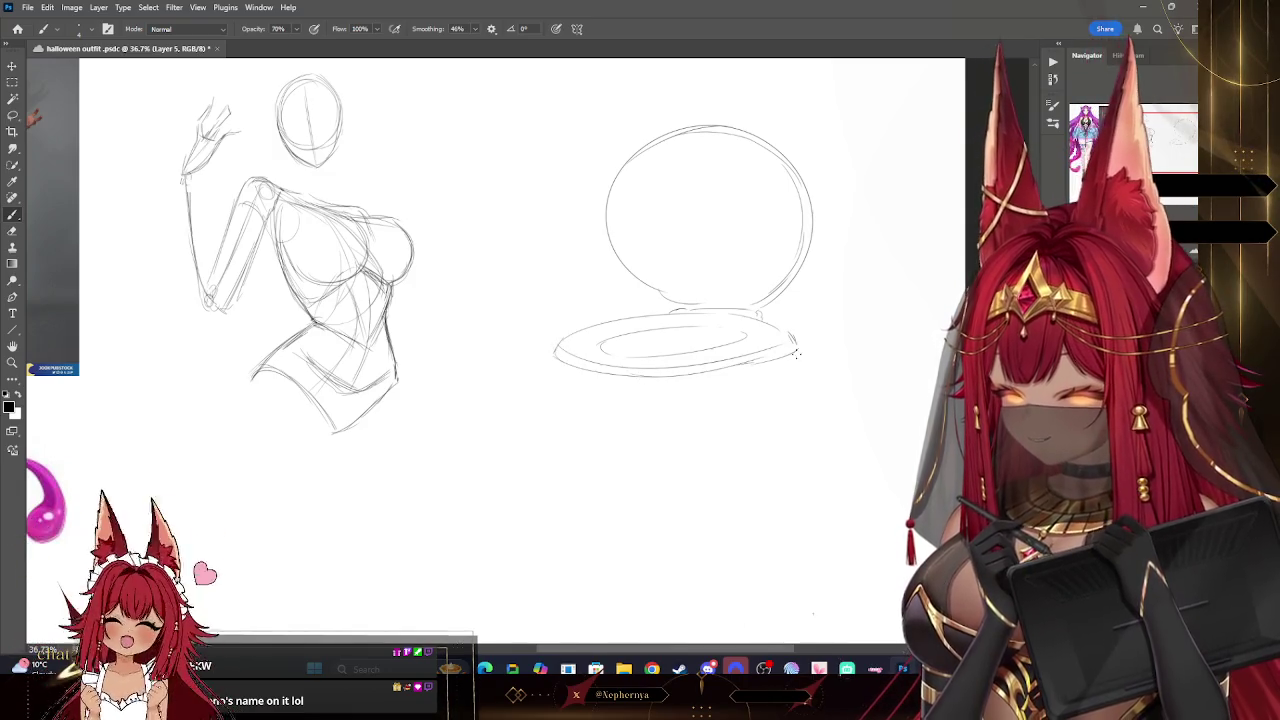
{"action": "left_click_drag", "start_coordinate": [605, 474], "coordinate": [673, 471]}
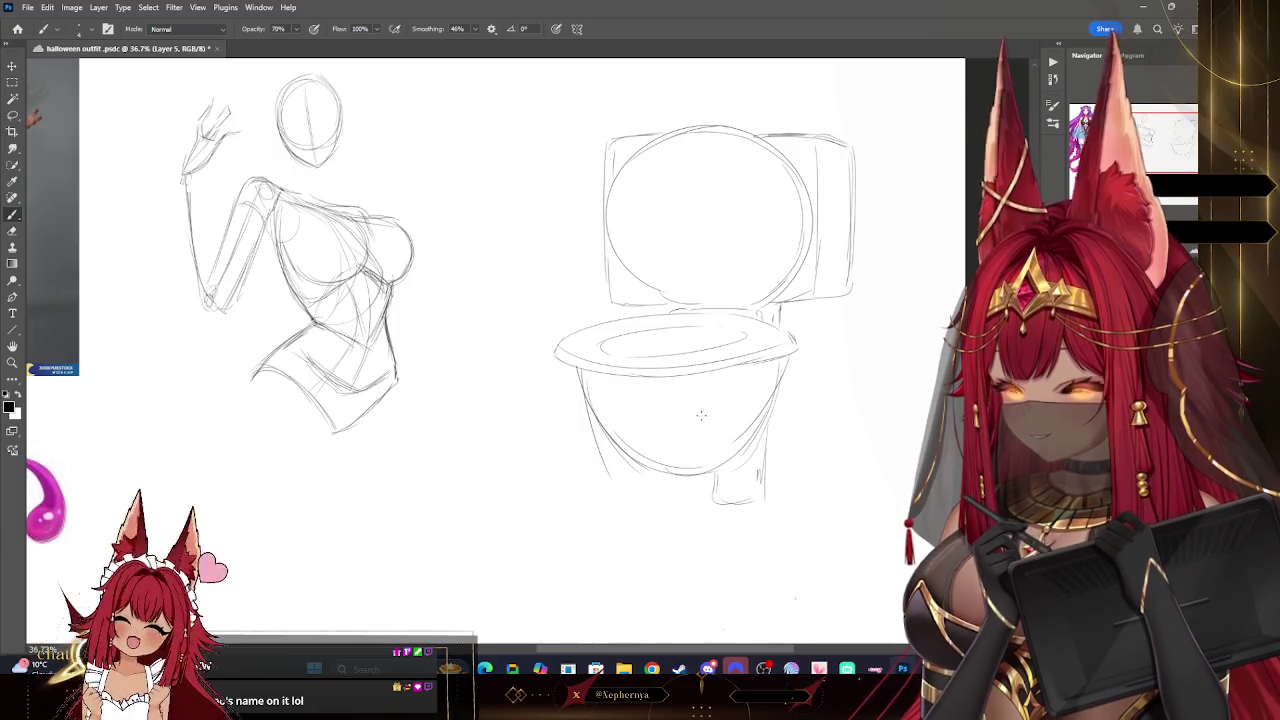
{"action": "key", "text": "e"}
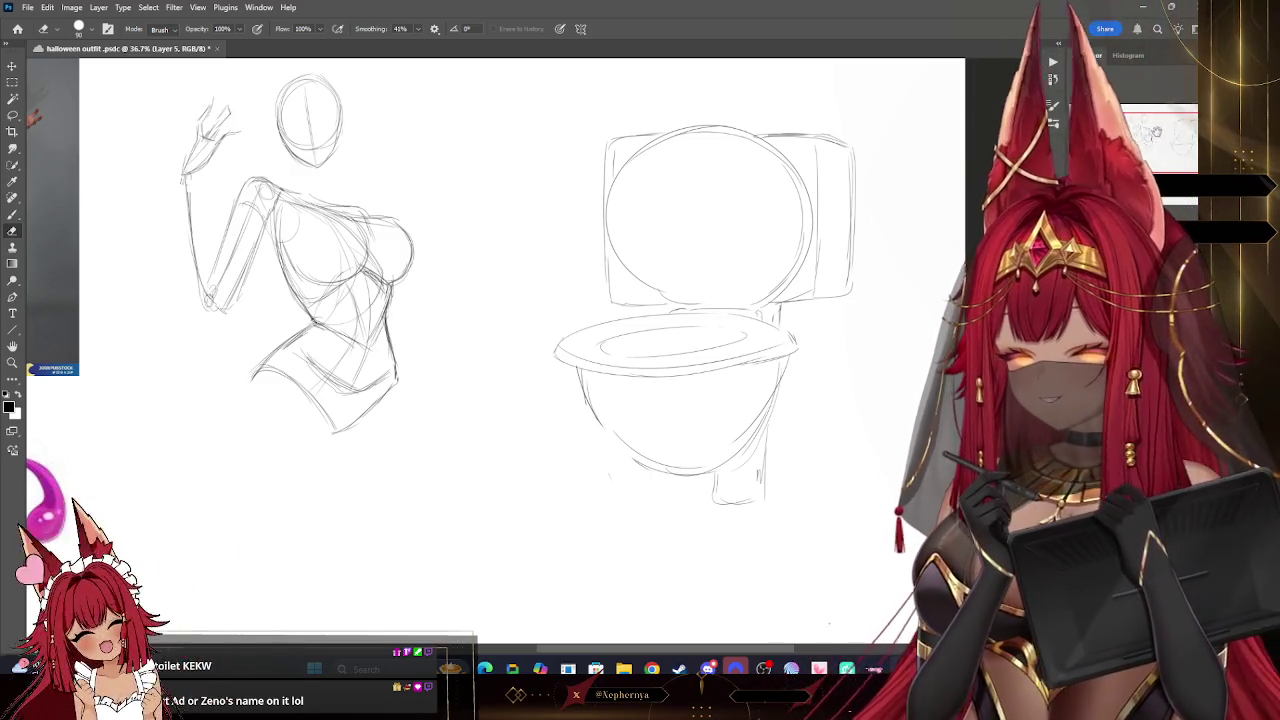
- Scale the toilet sketch to about 64%, move it up and left, and zoom in on it
{"action": "left_click_drag", "start_coordinate": [35, 67], "coordinate": [100, 147]}
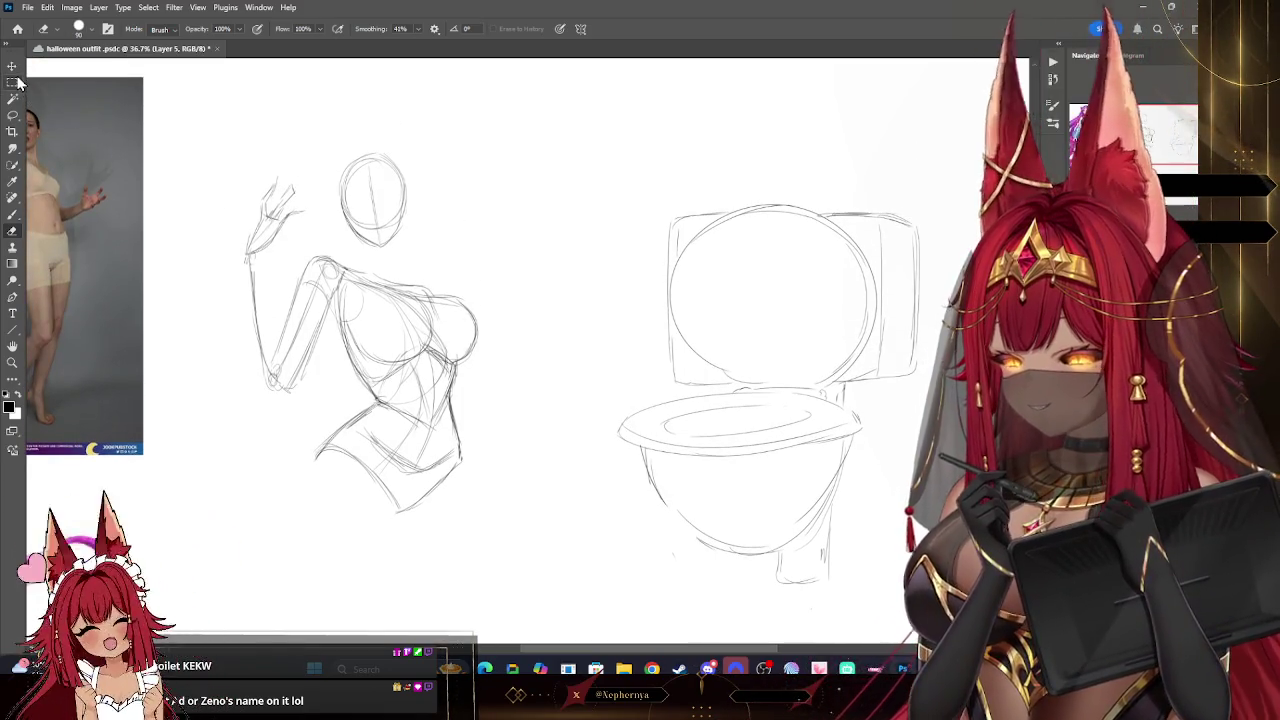
{"action": "key", "text": "m"}
{"action": "left_click", "coordinate": [11, 67]}
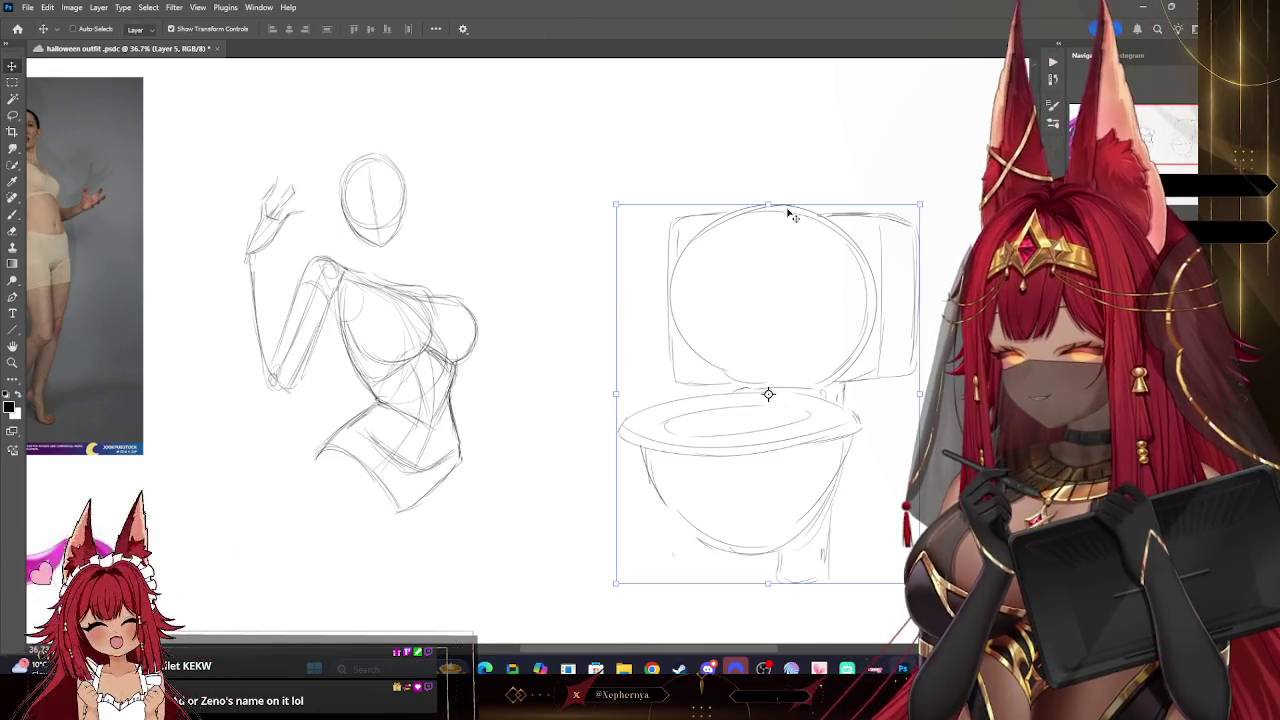
{"action": "key", "text": "ctrl+t"}
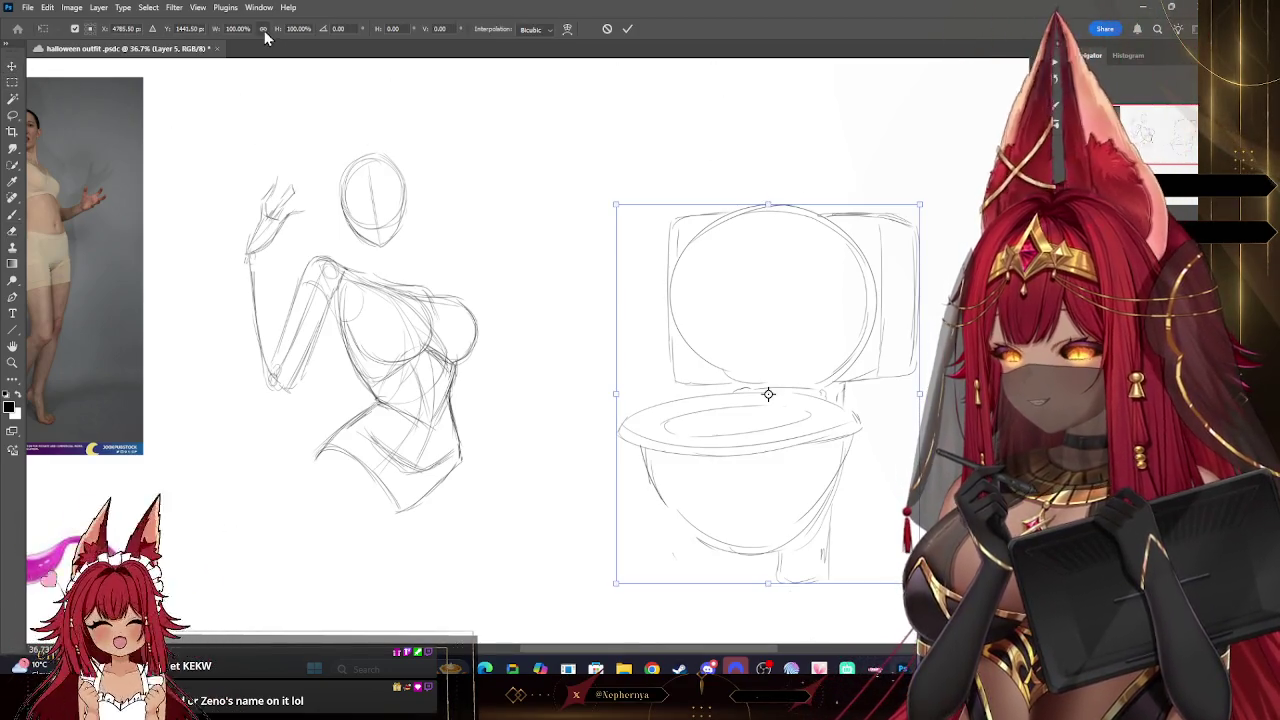
{"action": "left_click_drag", "start_coordinate": [768, 204], "coordinate": [757, 278]}
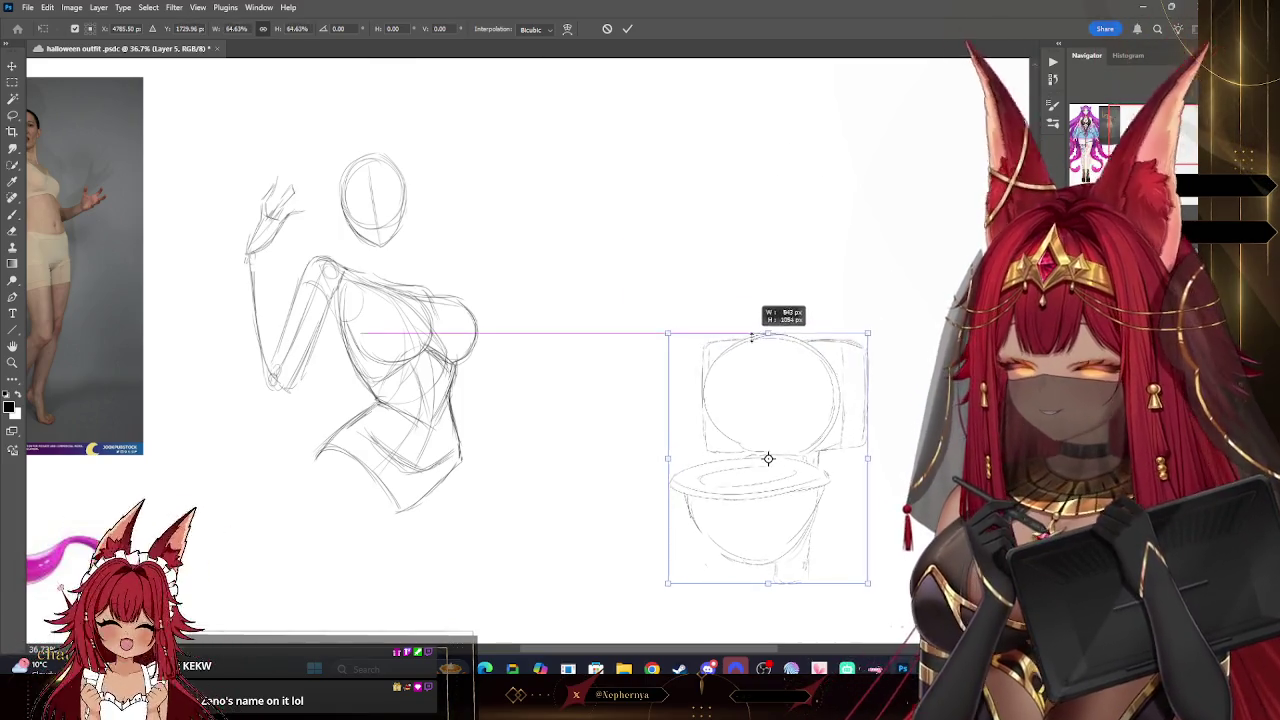
{"action": "left_click_drag", "start_coordinate": [765, 330], "coordinate": [750, 248]}
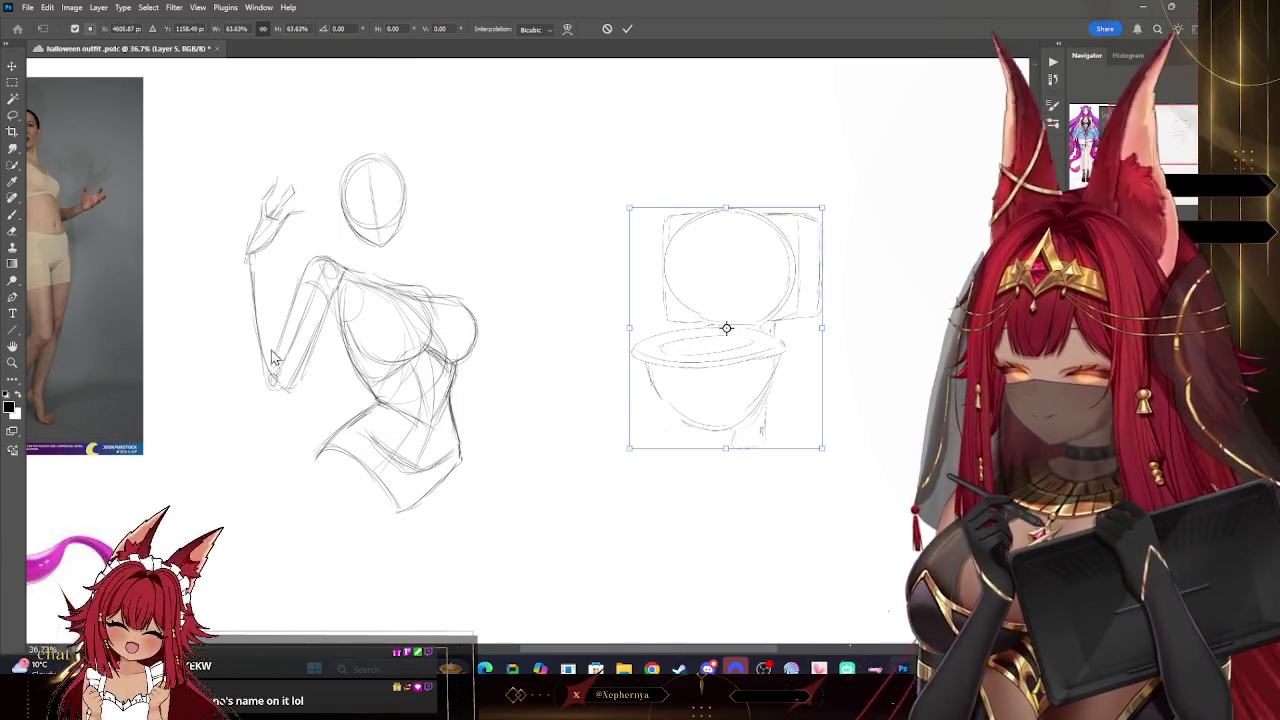
{"action": "left_click", "coordinate": [13, 362]}
{"action": "left_click", "coordinate": [726, 330]}
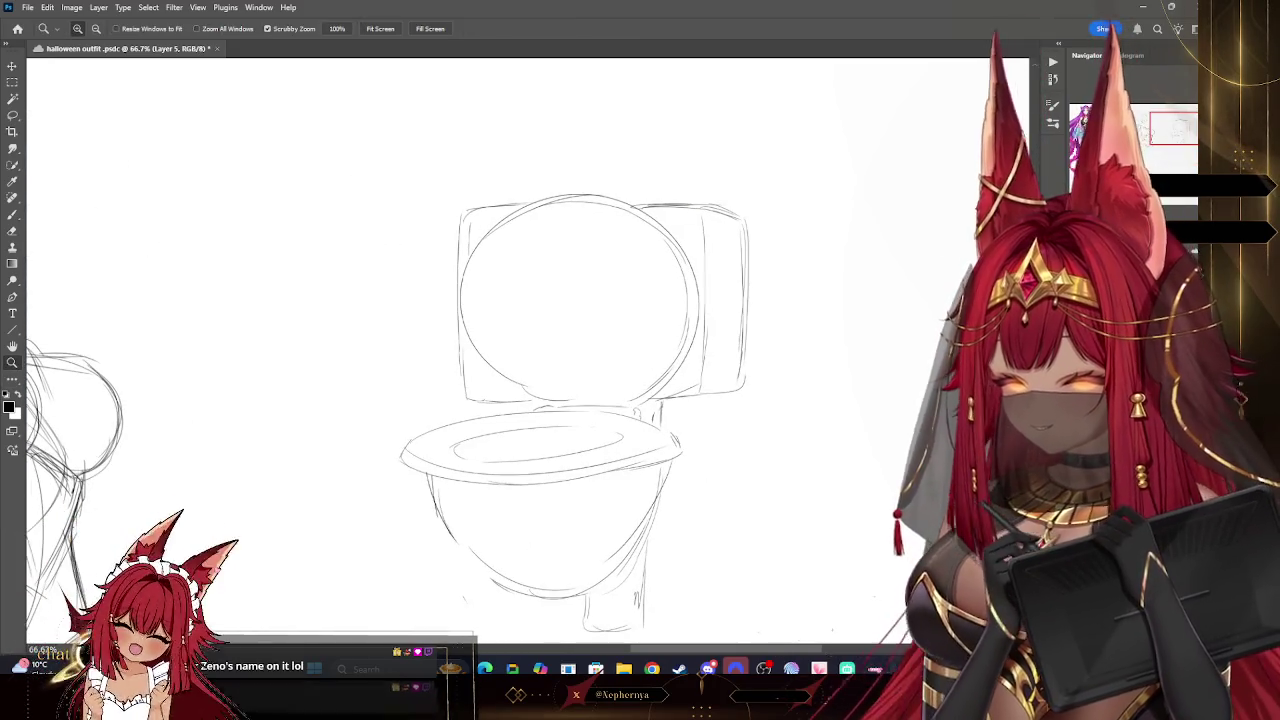
{"action": "key", "text": "b"}
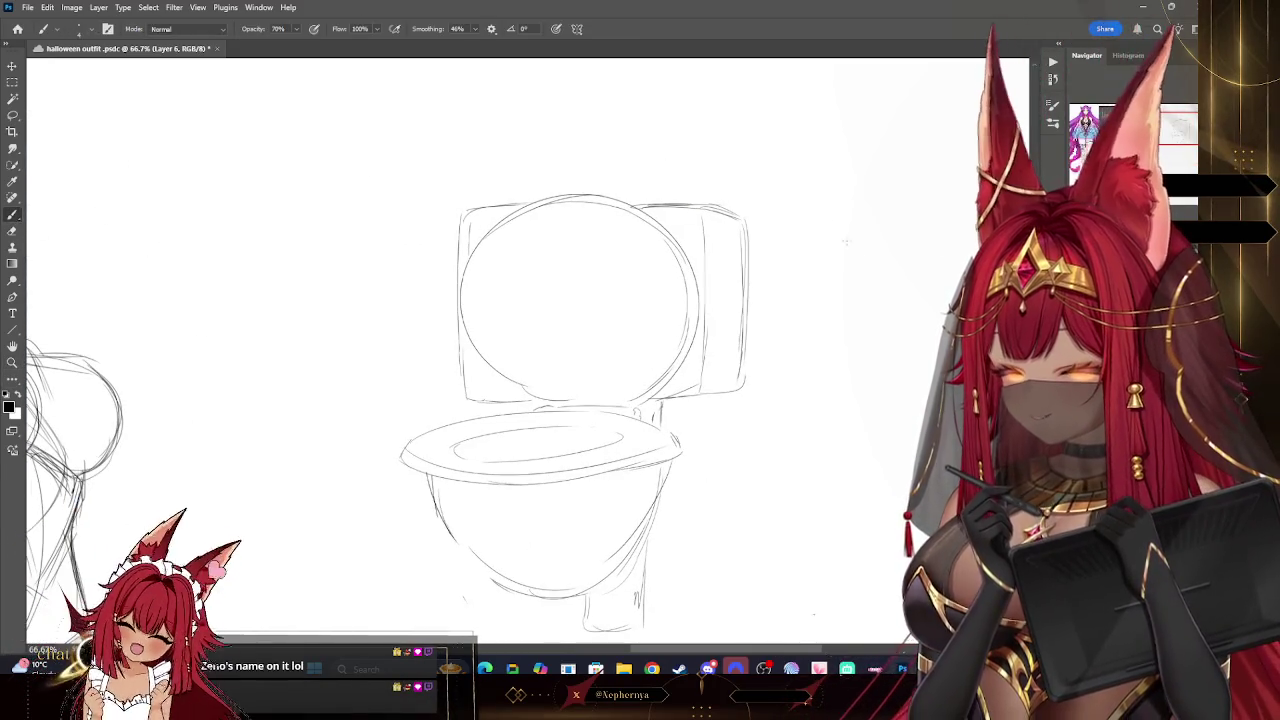
- Draw a chibi head circle with neck and wavy open mouth, topped by a cap
{"action": "mouse_move", "coordinate": [878, 275]}
{"action": "left_mouse_down"}
{"action": "mouse_move", "coordinate": [581, 275]}
{"action": "mouse_move", "coordinate": [685, 275]}
{"action": "left_mouse_up"}
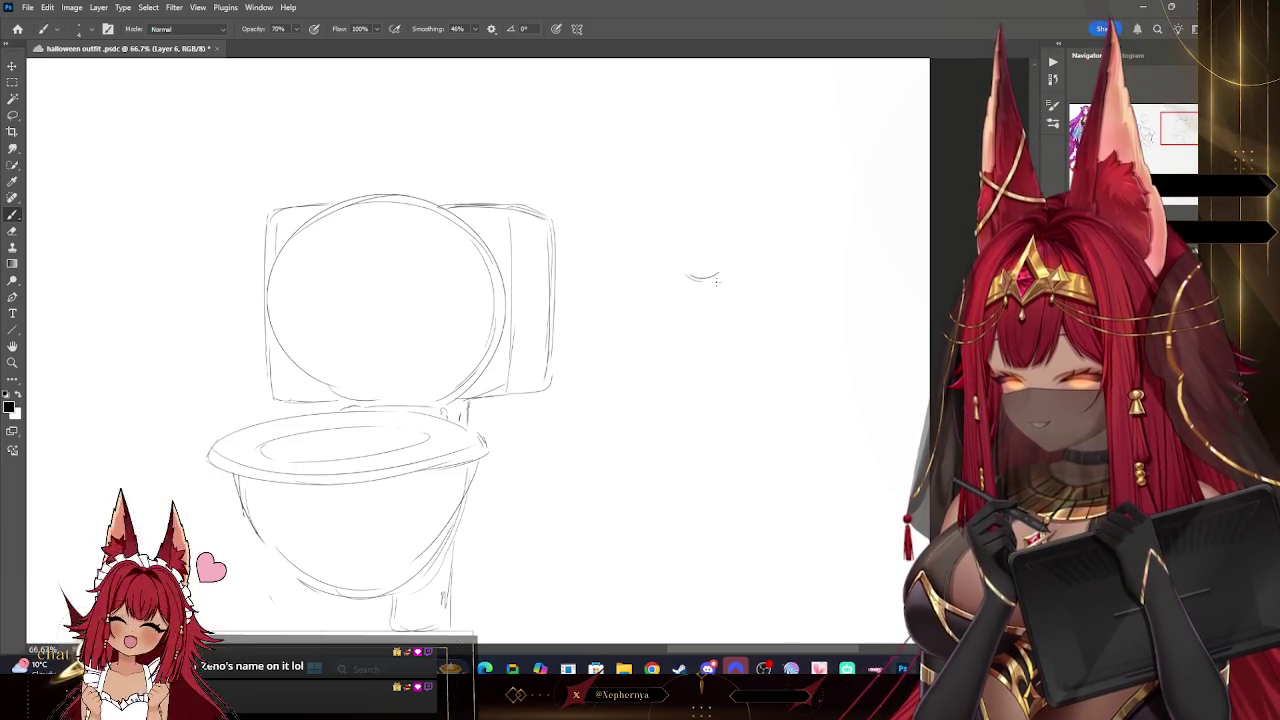
{"action": "key", "text": "ctrl+z"}
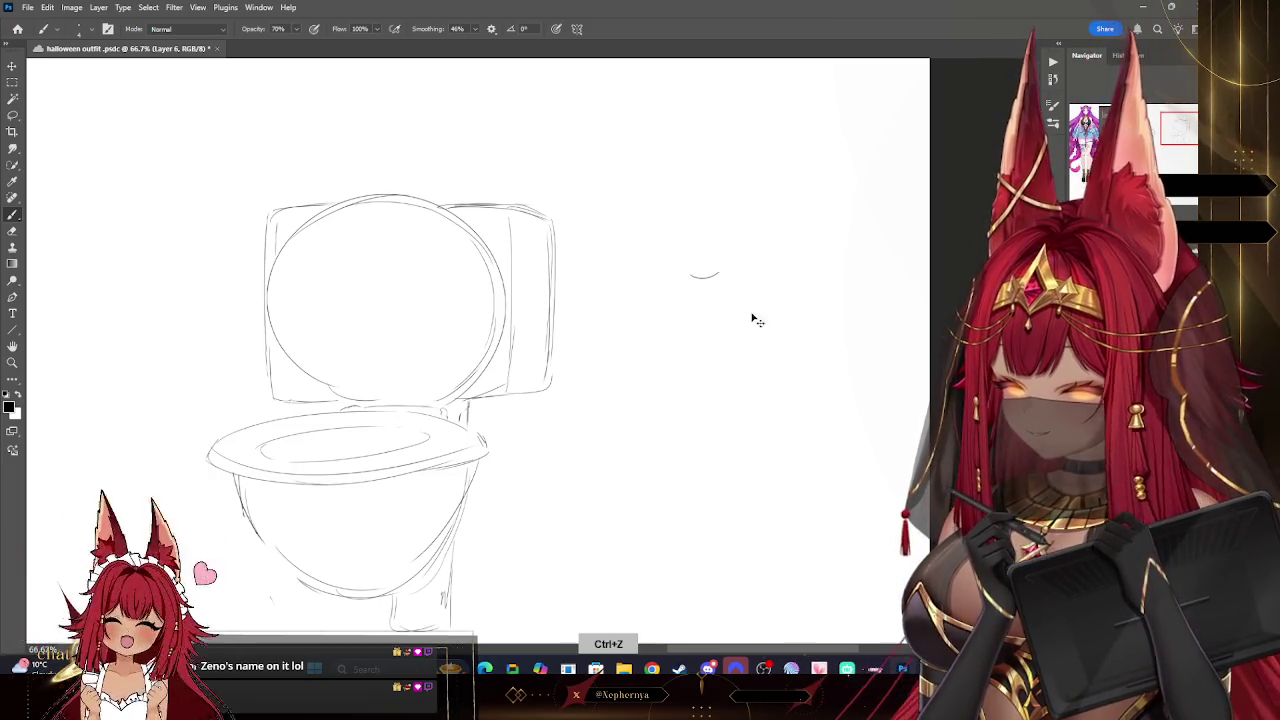
{"action": "left_click_drag", "start_coordinate": [640, 350], "coordinate": [705, 403]}
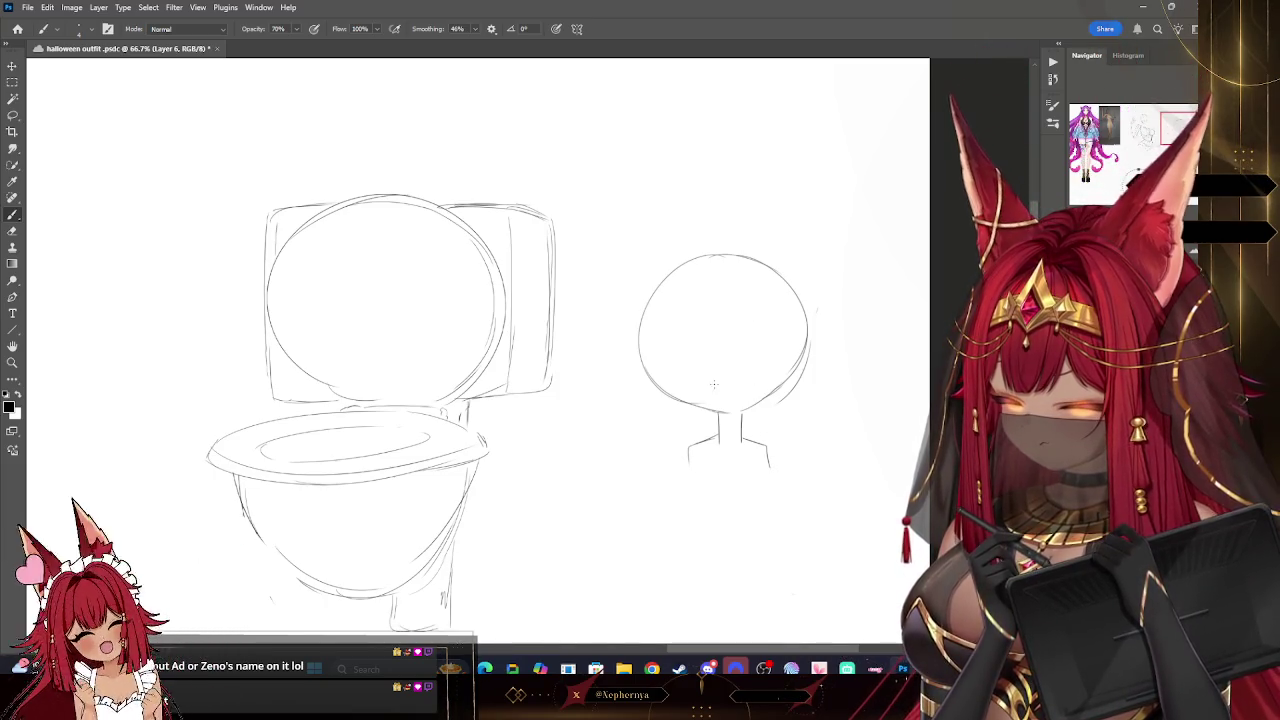
{"action": "left_click_drag", "start_coordinate": [701, 378], "coordinate": [760, 377]}
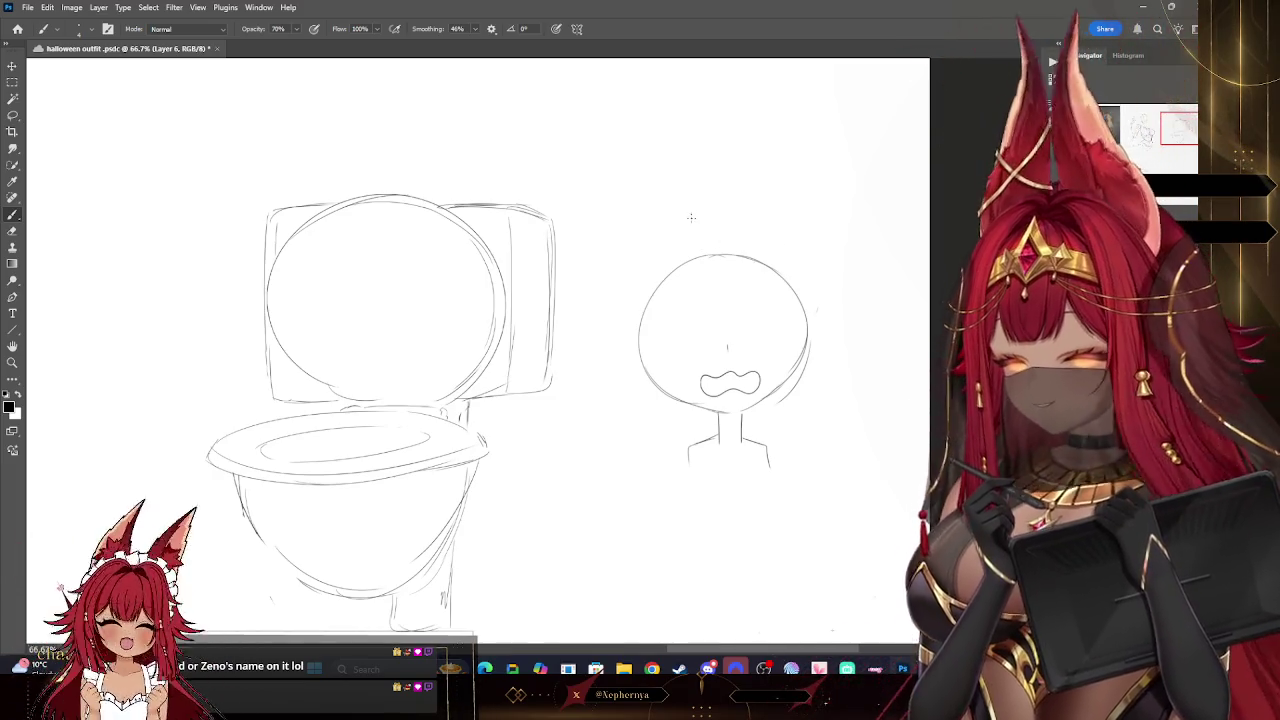
{"action": "left_click_drag", "start_coordinate": [667, 226], "coordinate": [770, 213]}
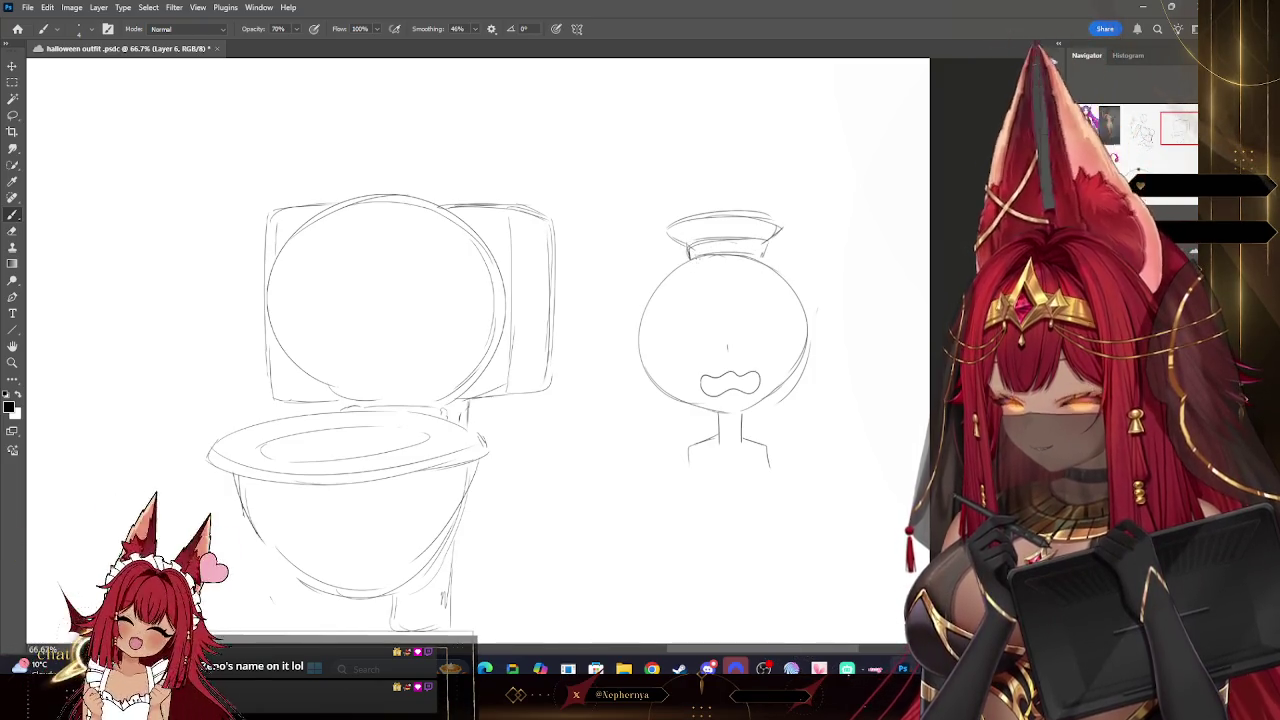
{"action": "left_click_drag", "start_coordinate": [689, 257], "coordinate": [765, 258]}
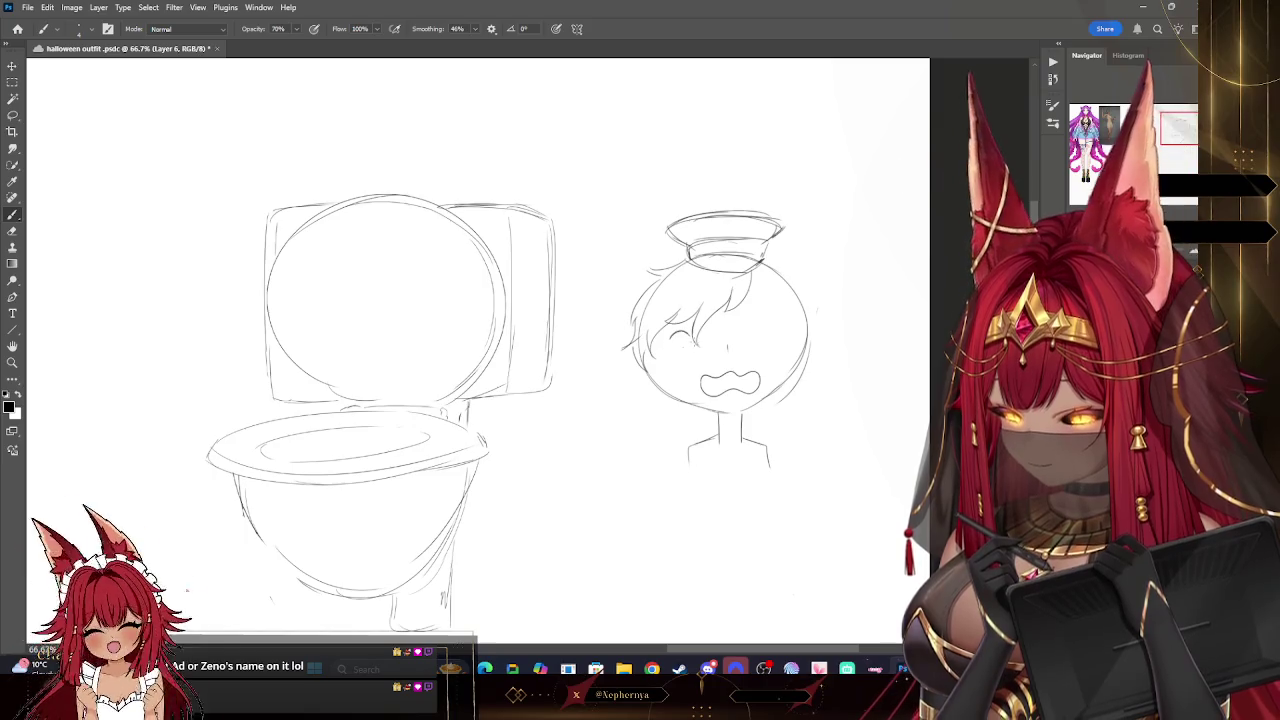
- Redraw the chibi's squeezed-shut eyes and add an extra hair stroke near the cap
{"action": "left_click_drag", "start_coordinate": [670, 340], "coordinate": [700, 328]}
{"action": "key", "text": "ctrl+z"}
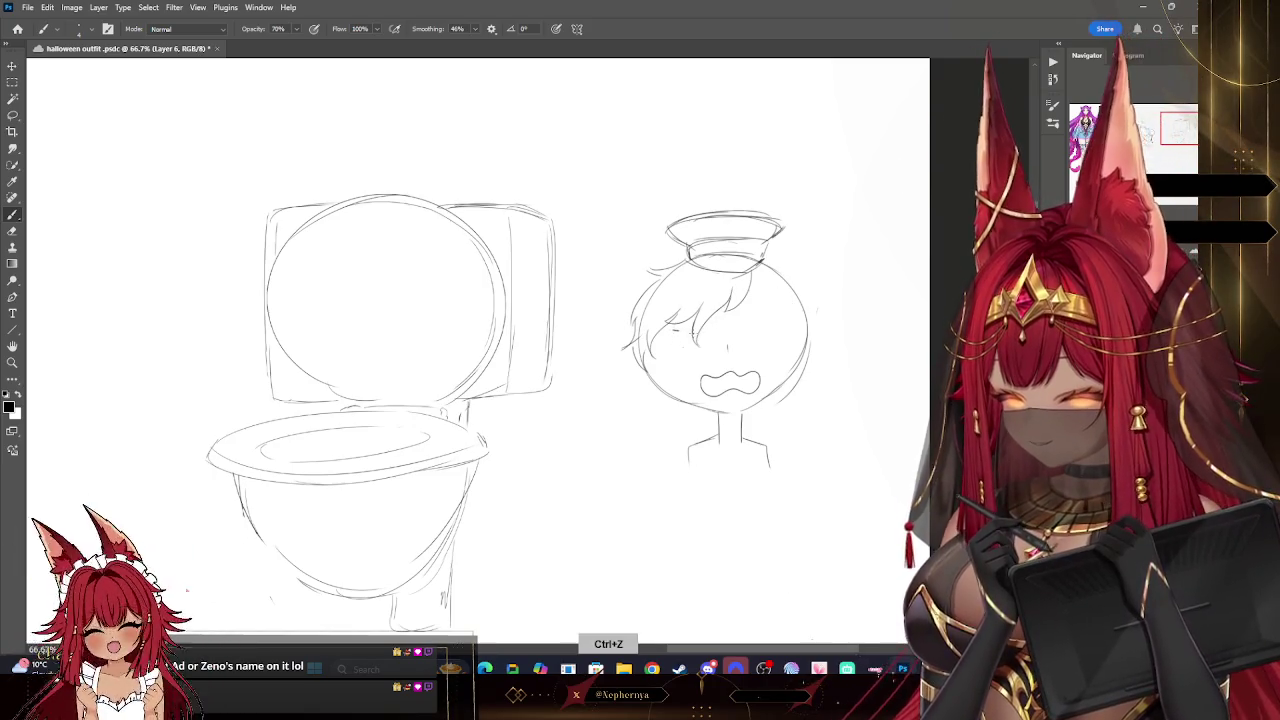
{"action": "key", "text": "ctrl+z"}
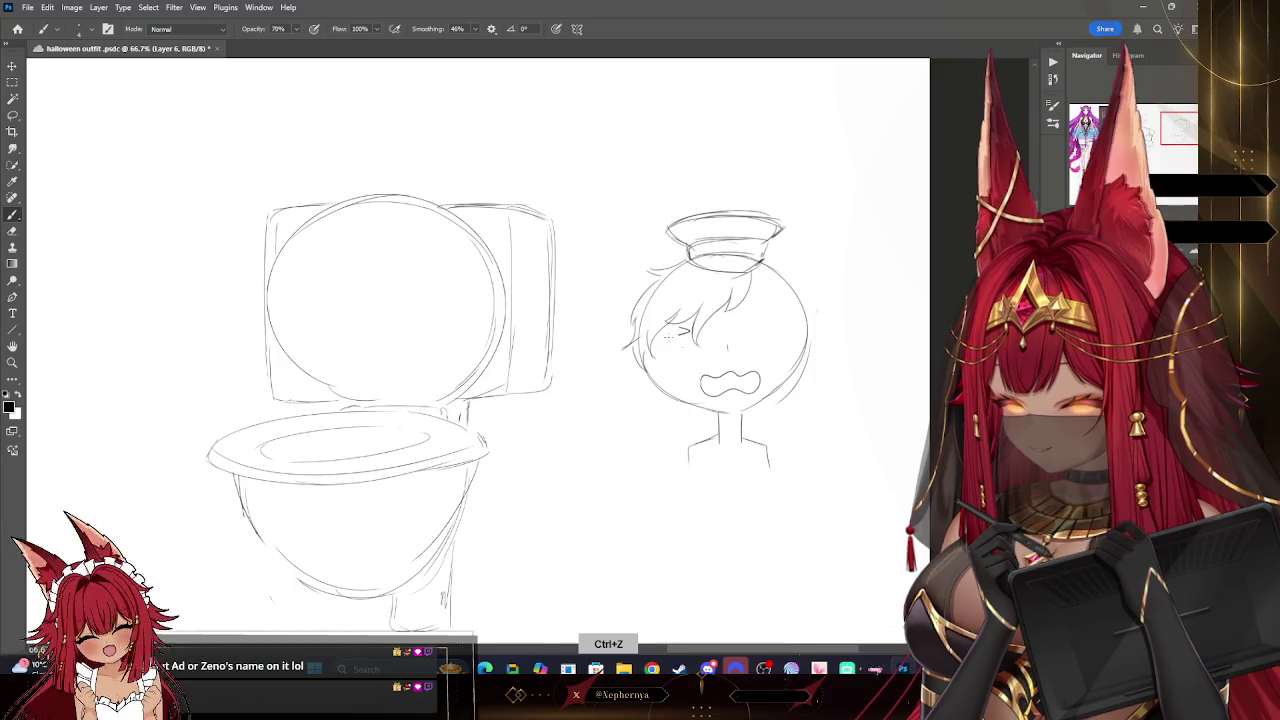
{"action": "key", "text": "ctrl+z"}
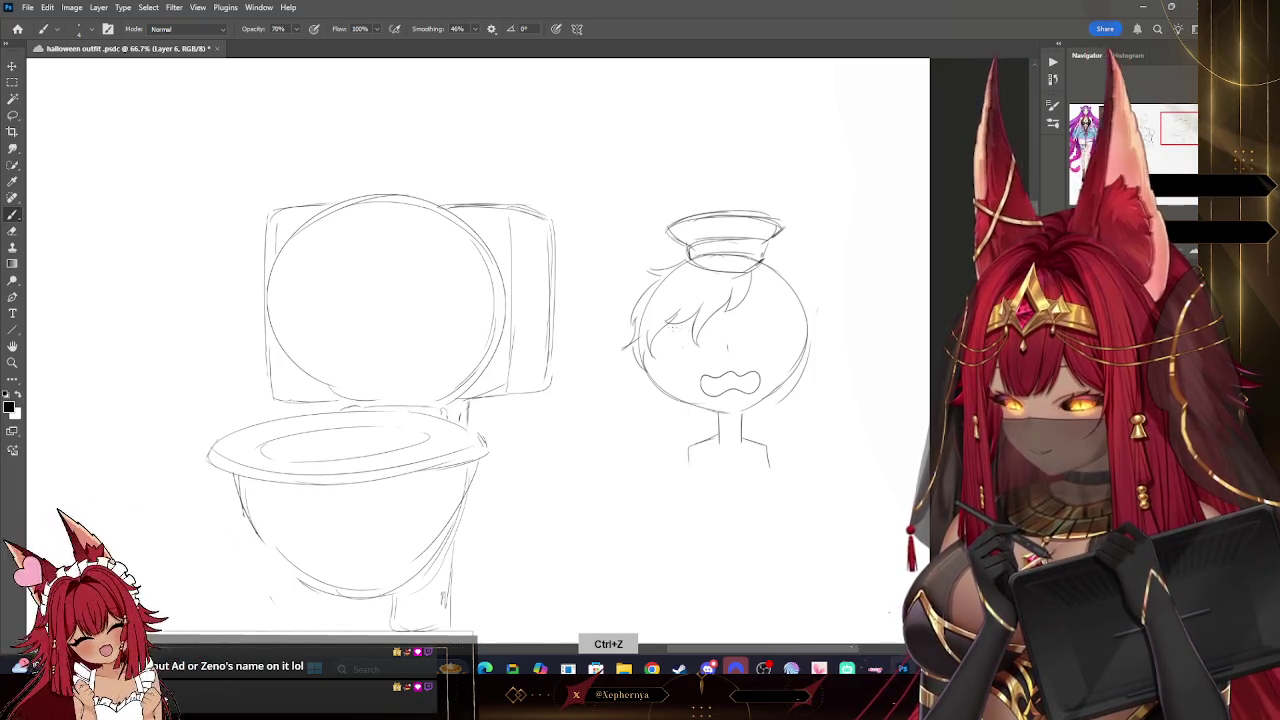
{"action": "left_click_drag", "start_coordinate": [672, 327], "coordinate": [703, 337]}
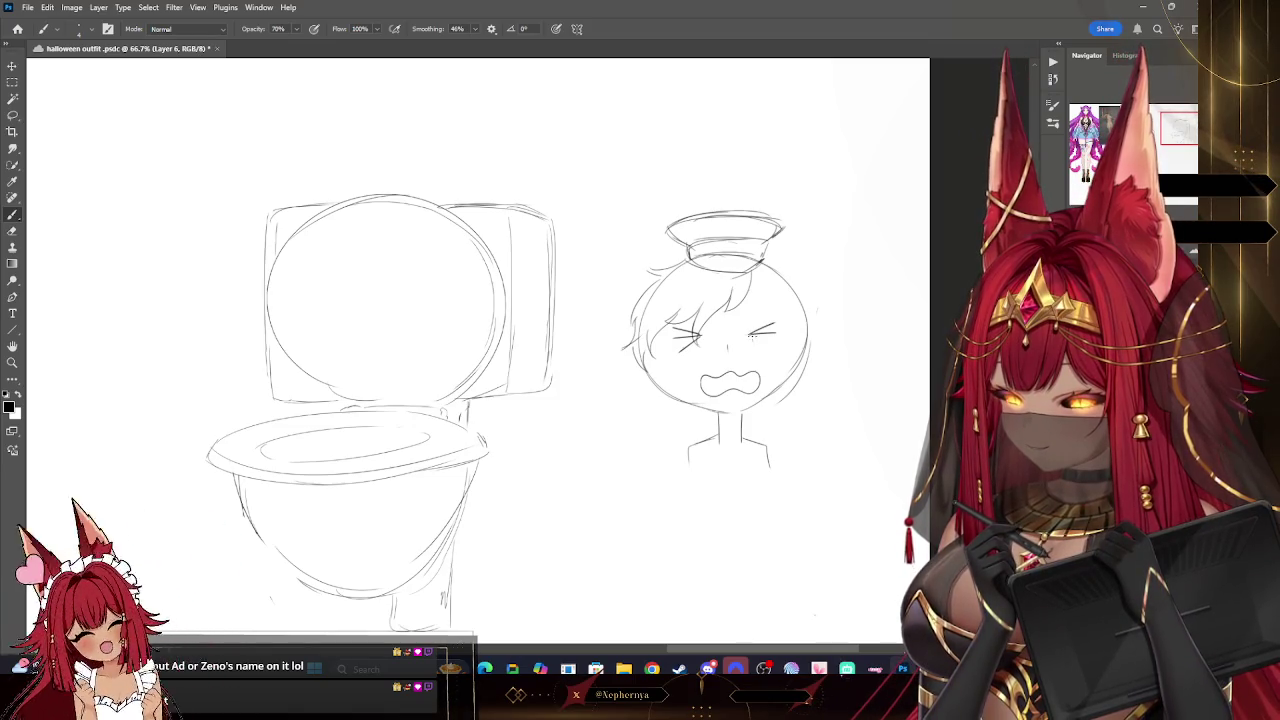
{"action": "left_click_drag", "start_coordinate": [750, 337], "coordinate": [775, 347]}
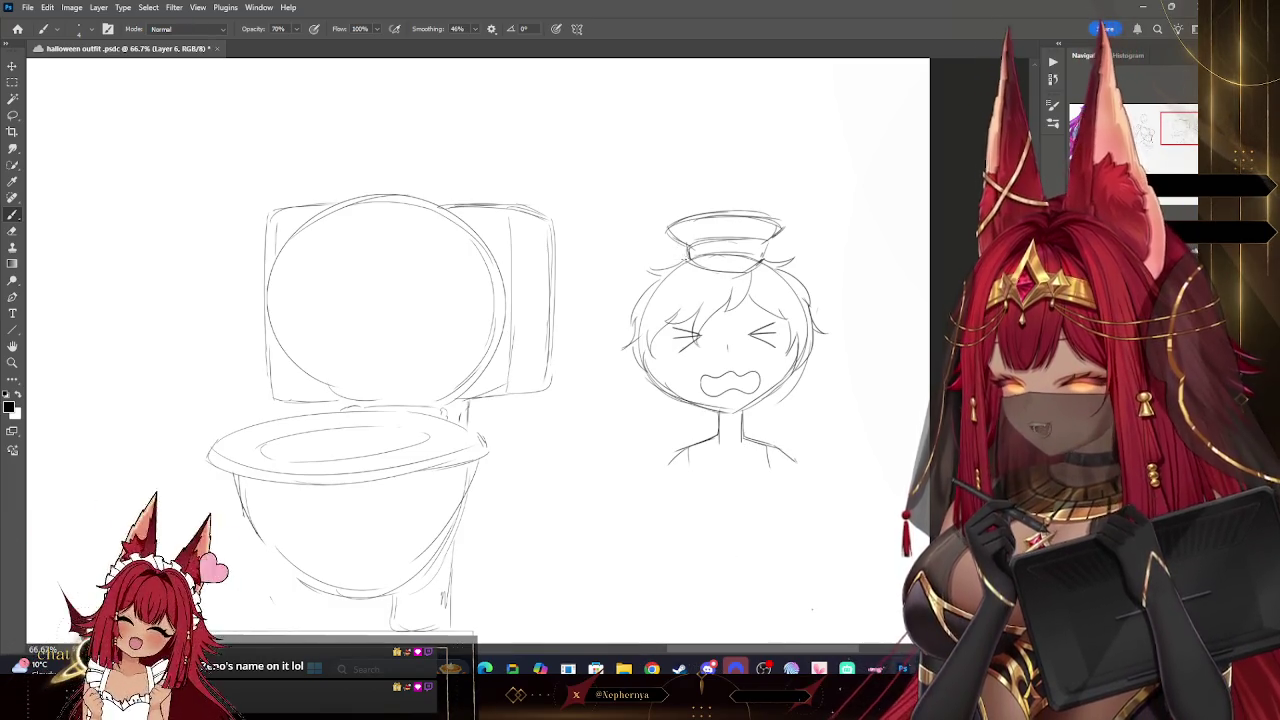
{"action": "left_click_drag", "start_coordinate": [655, 245], "coordinate": [685, 258]}
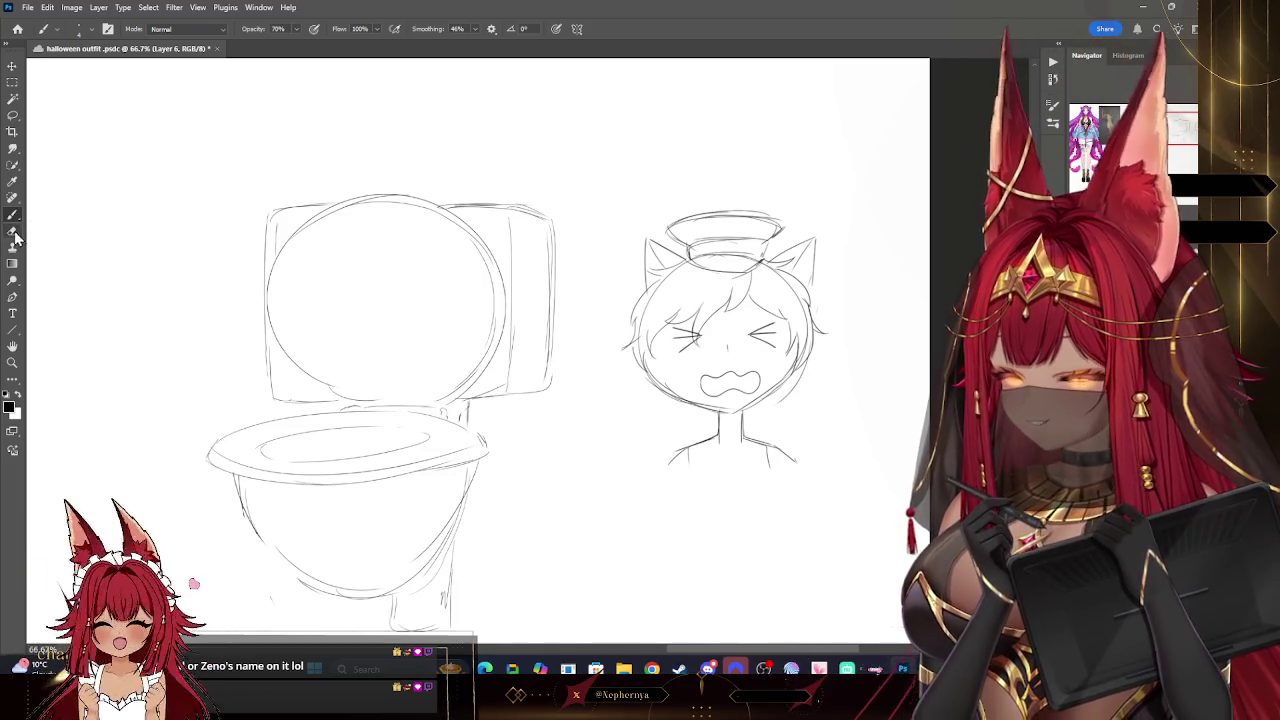
- Letter 'AD' on the cap band and move the chibi so its head pokes out of the toilet bowl
{"action": "key", "text": "e"}
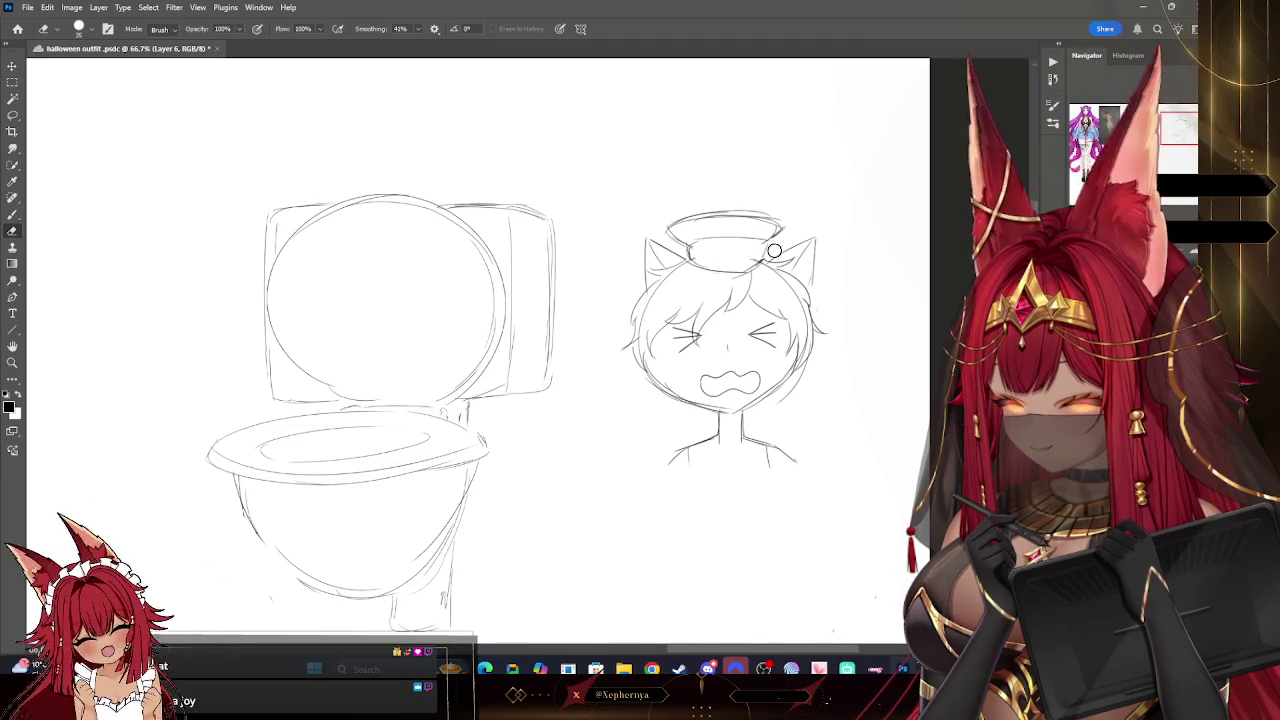
{"action": "key", "text": "b"}
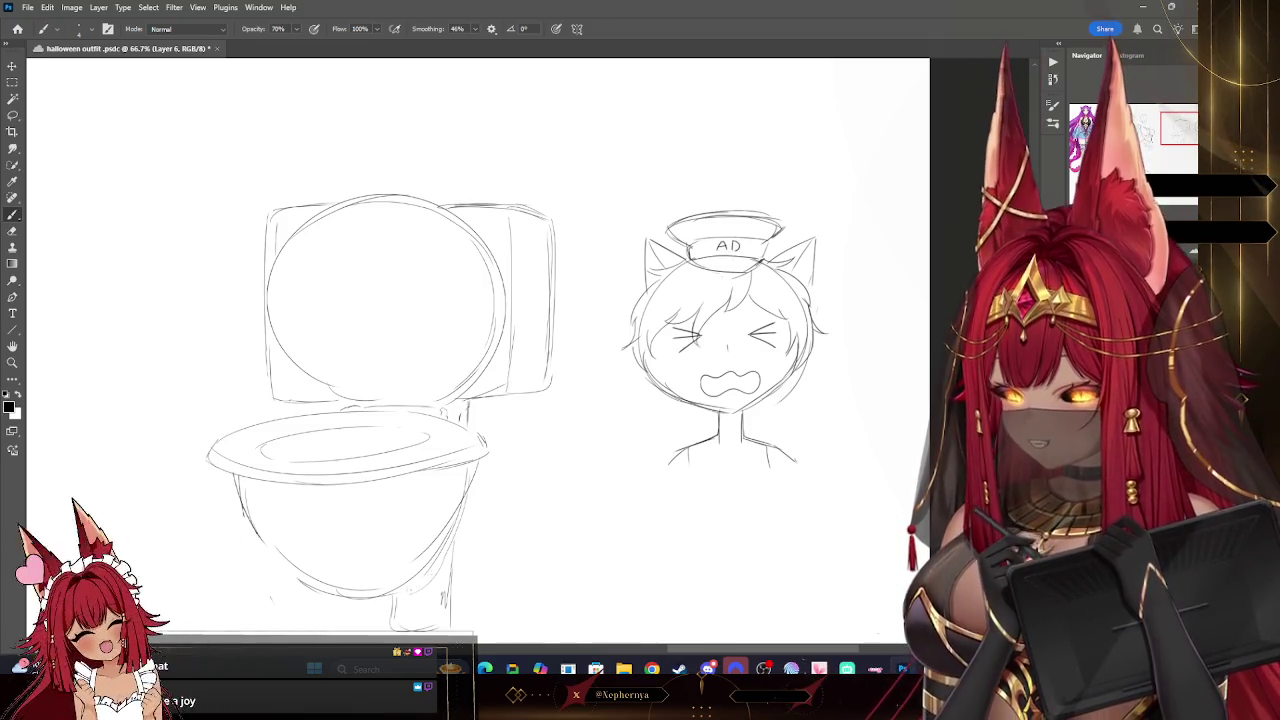
{"action": "key", "text": "v"}
{"action": "left_click_drag", "start_coordinate": [766, 298], "coordinate": [380, 306]}
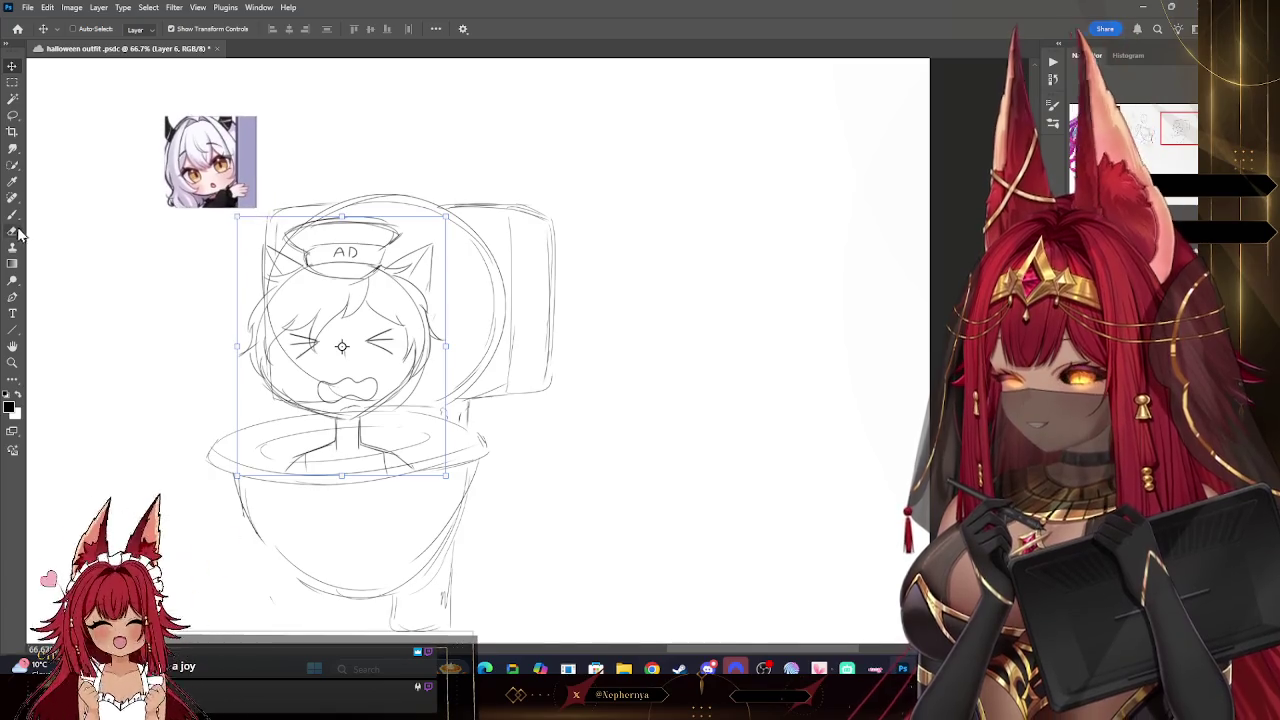
{"action": "left_click", "coordinate": [12, 231]}
{"action": "left_click_drag", "start_coordinate": [489, 634], "coordinate": [657, 634]}
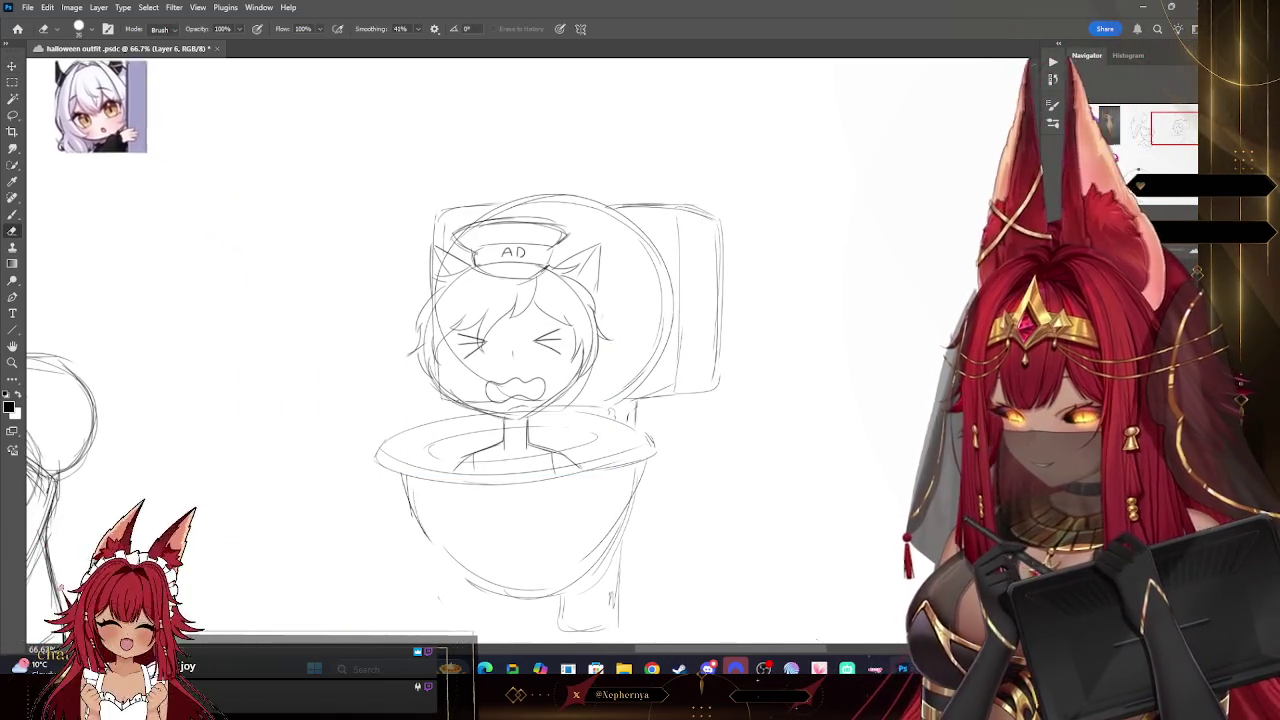
- Erase toilet lines overlapping the chibi's mouth and neck using a size-50 eraser
{"action": "key", "text": "alt+bracketleft"}
{"action": "key", "text": "bracketleft"}
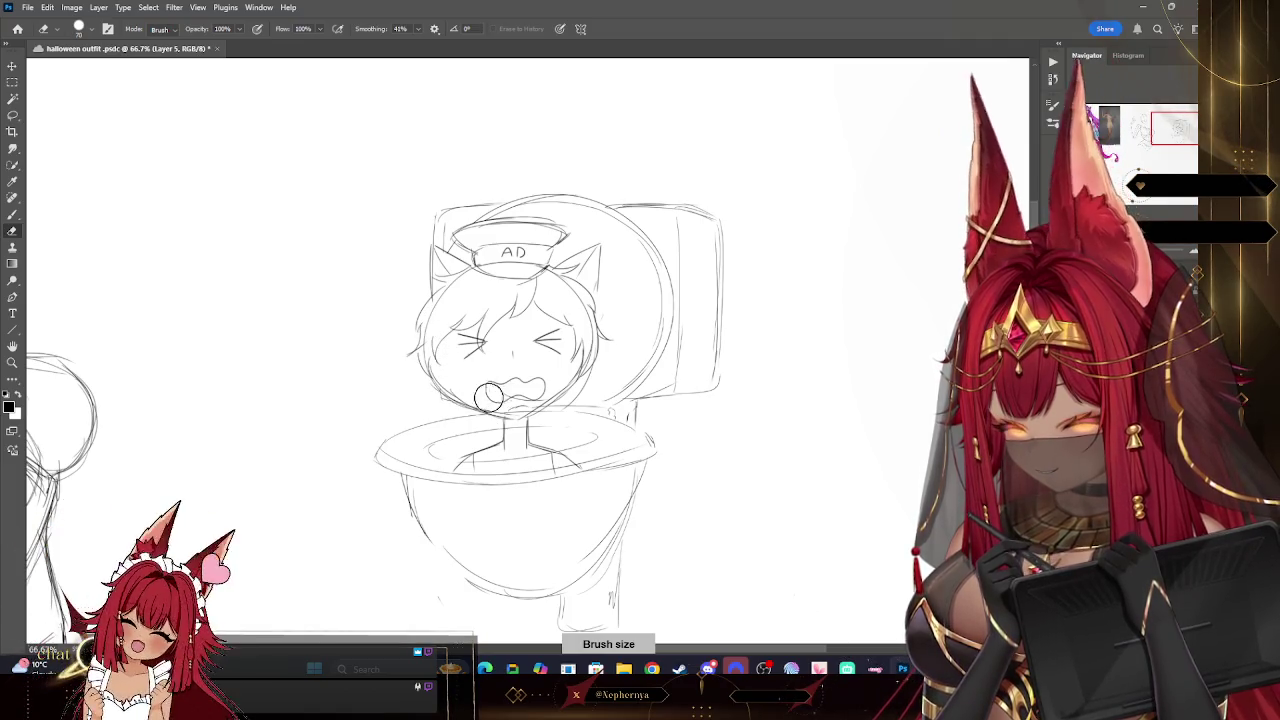
{"action": "key", "text": "bracketleft"}
{"action": "key", "text": "bracketleft"}
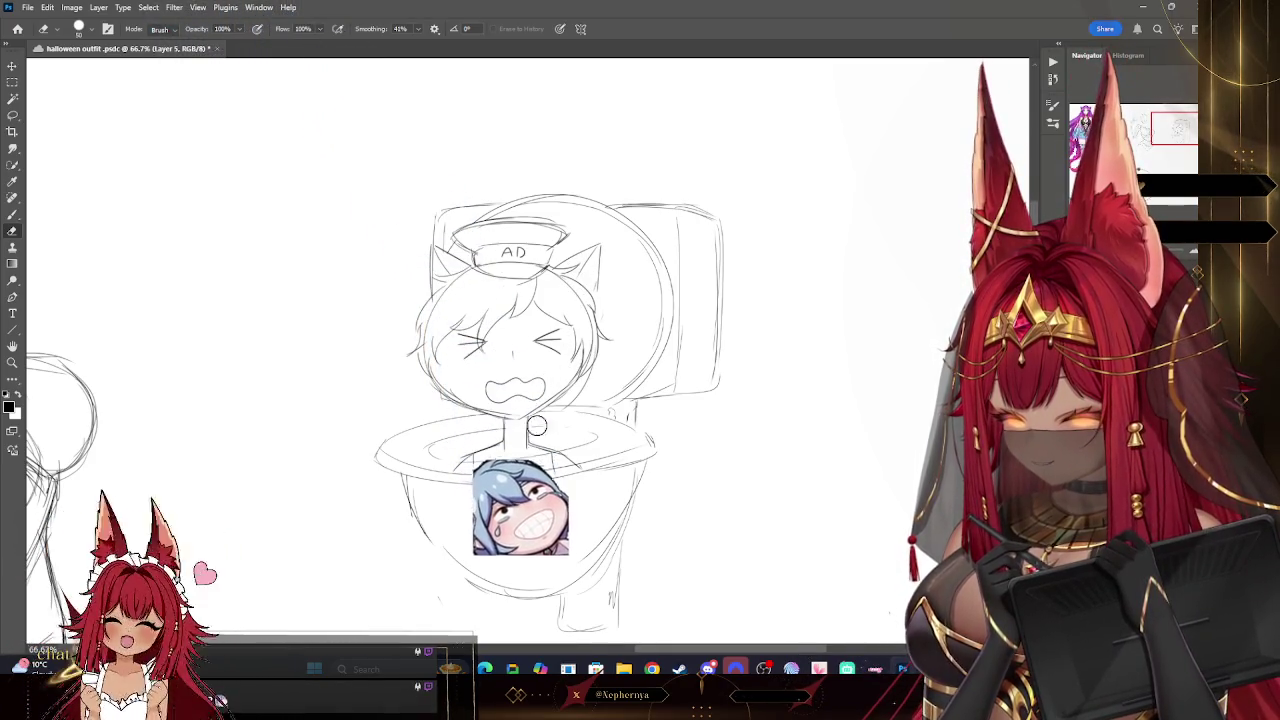
{"action": "key", "text": "ctrl+shift+alt+n"}
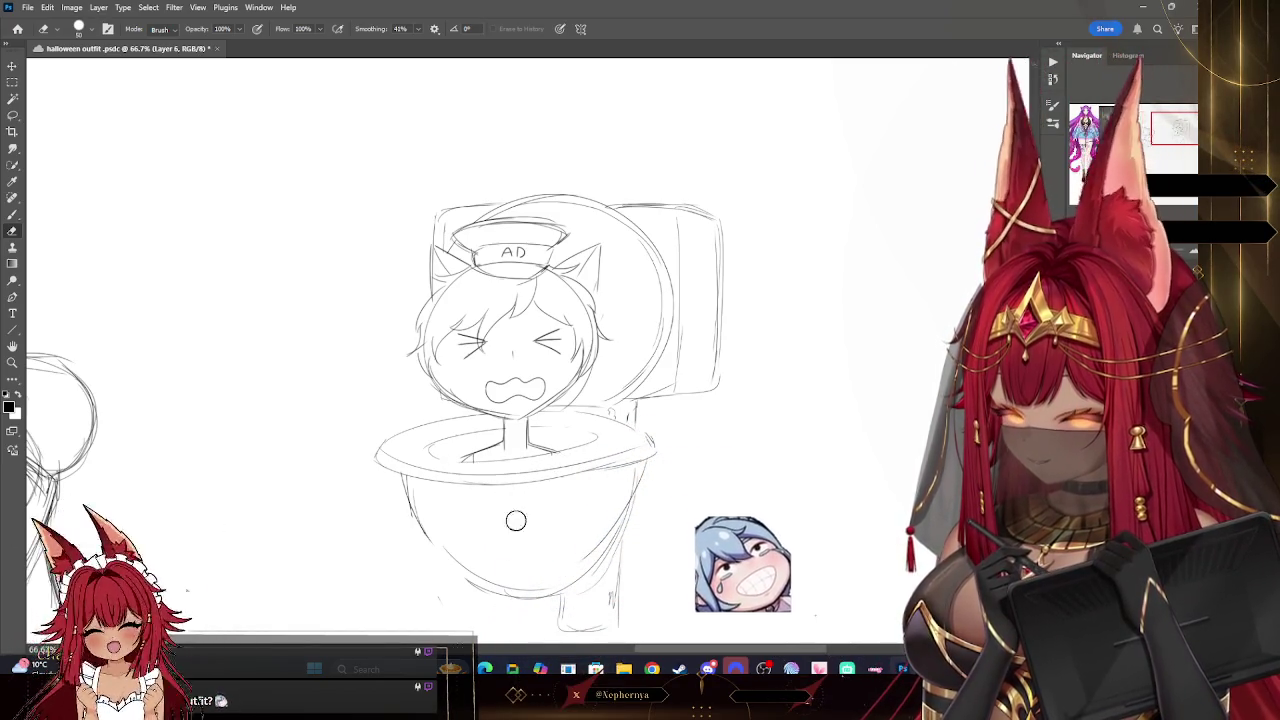
- Merge the chibi layer down into the toilet sketch layer
{"action": "key", "text": "z"}
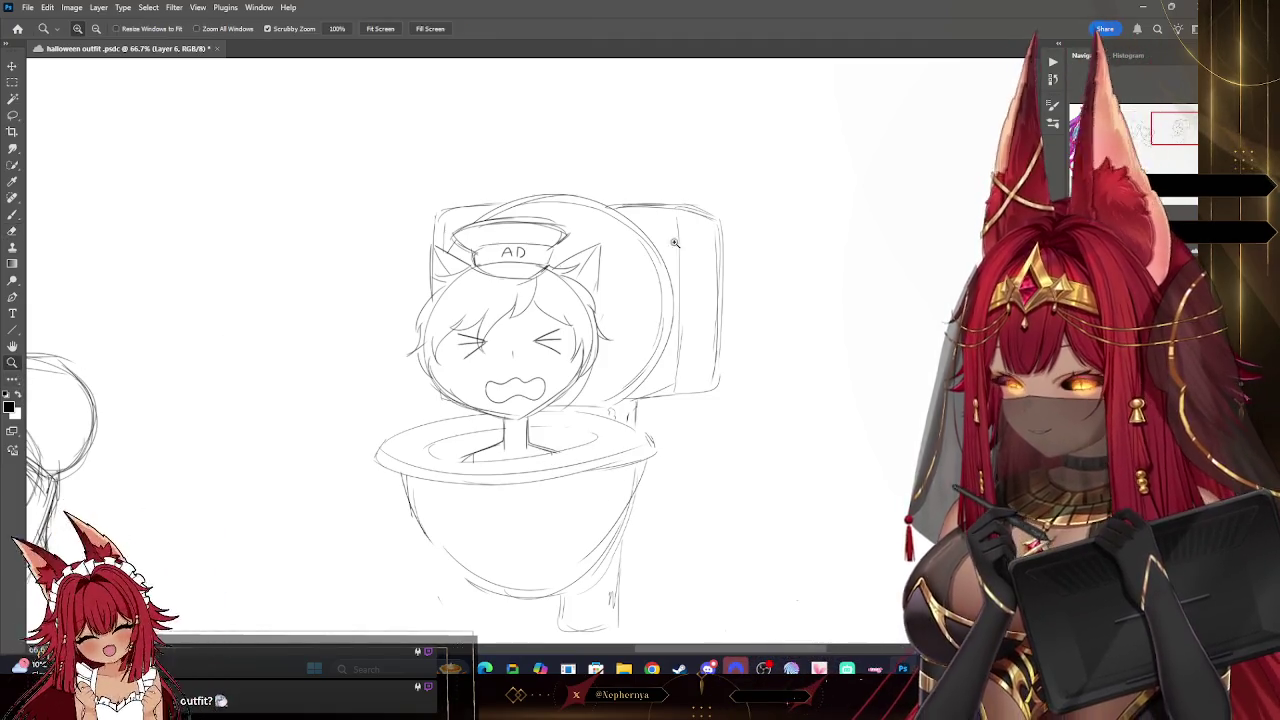
{"action": "left_click_drag", "start_coordinate": [760, 538], "coordinate": [691, 536]}
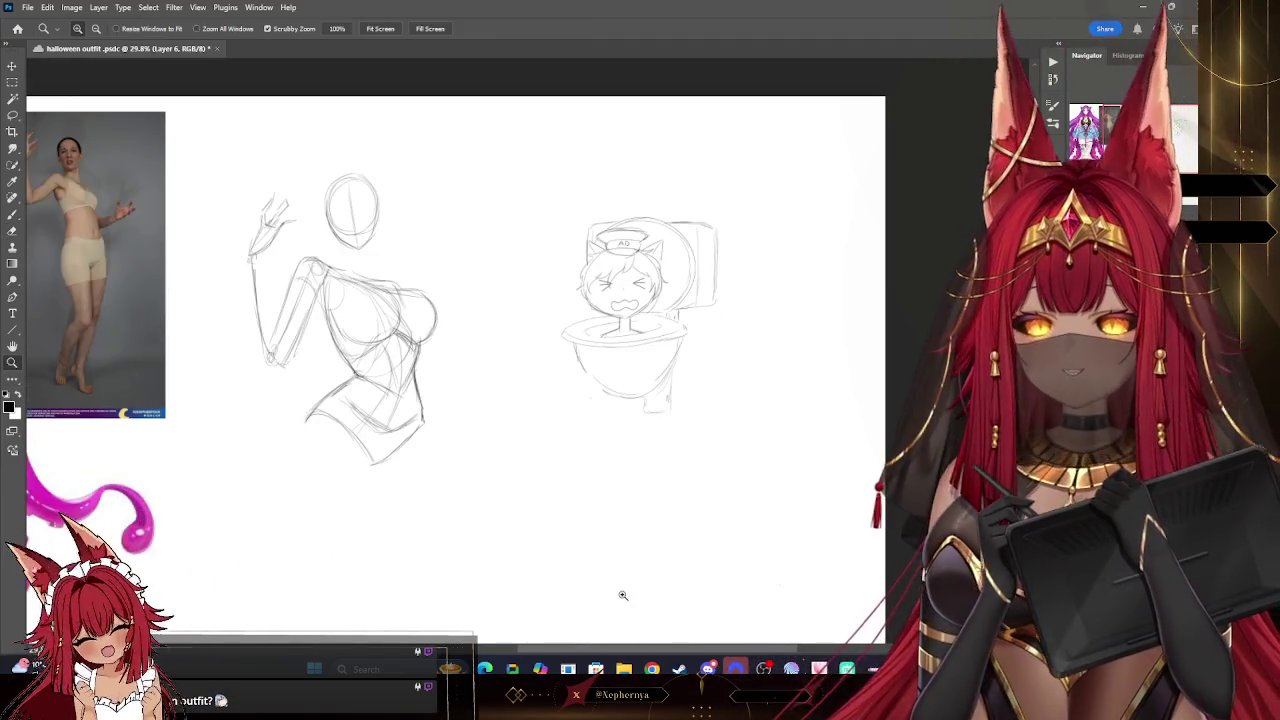
{"action": "left_click_drag", "start_coordinate": [690, 235], "coordinate": [780, 235]}
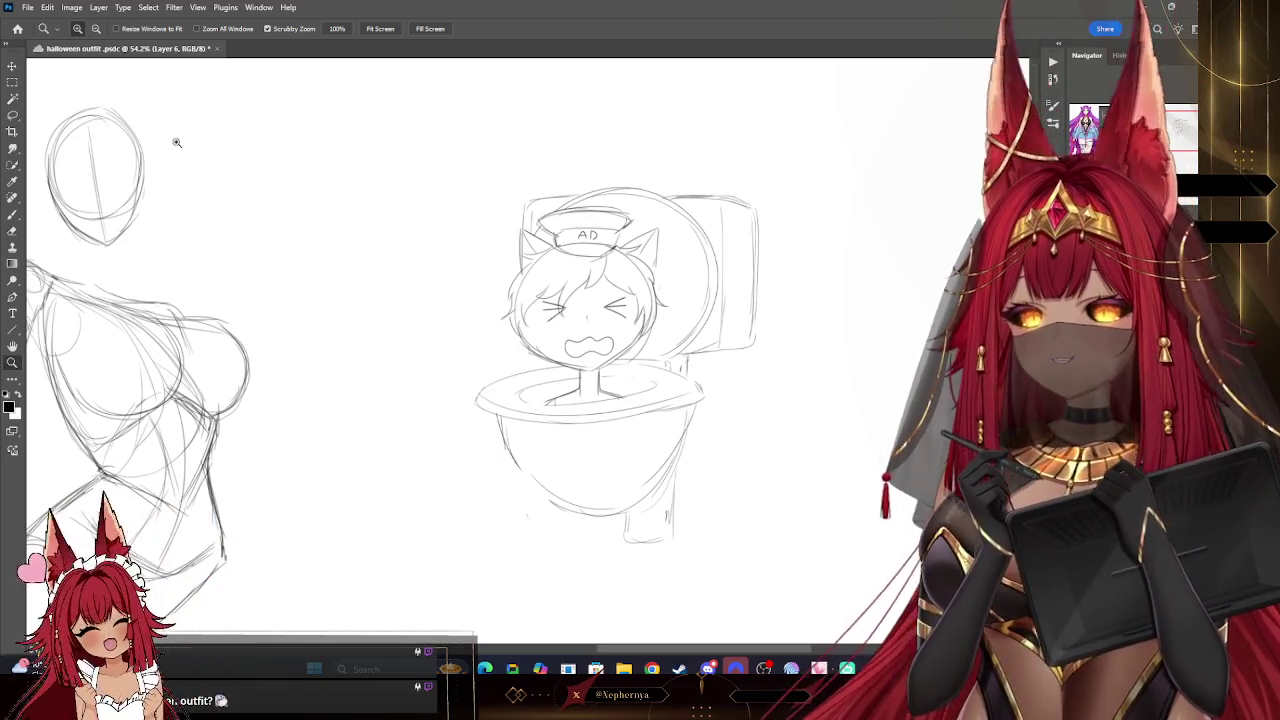
{"action": "left_click", "coordinate": [98, 7]}
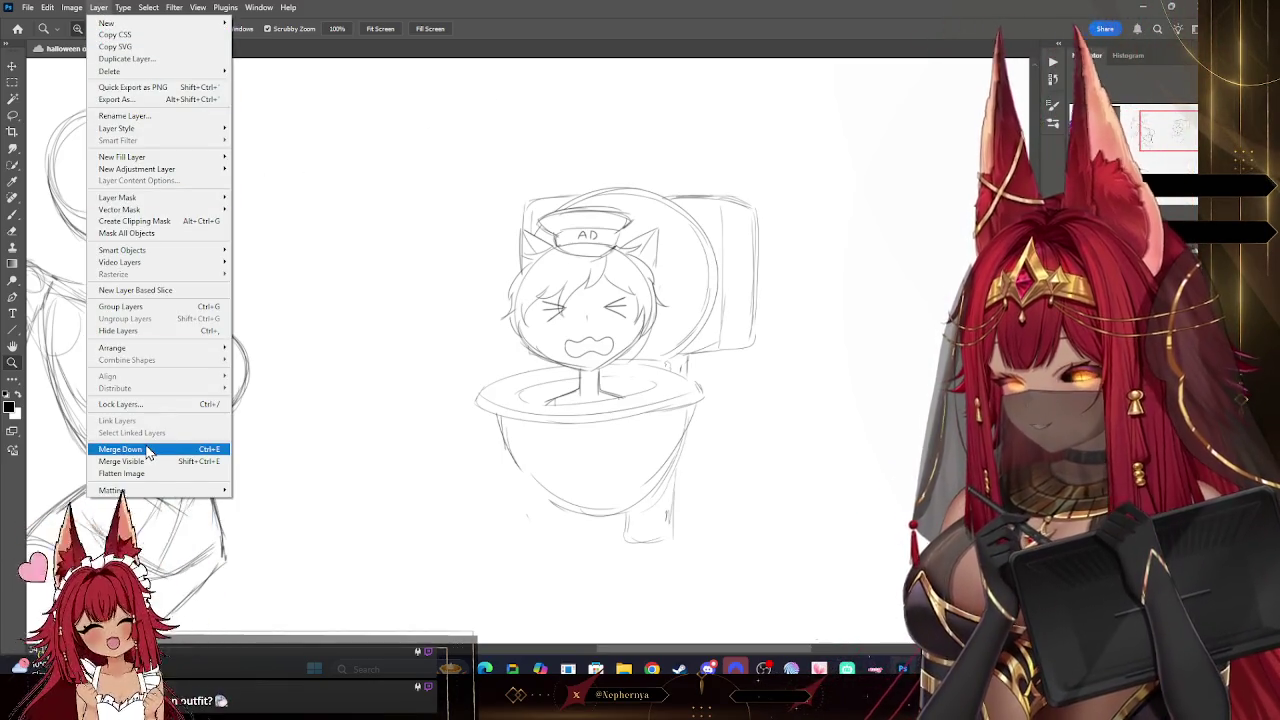
{"action": "left_click", "coordinate": [130, 449]}
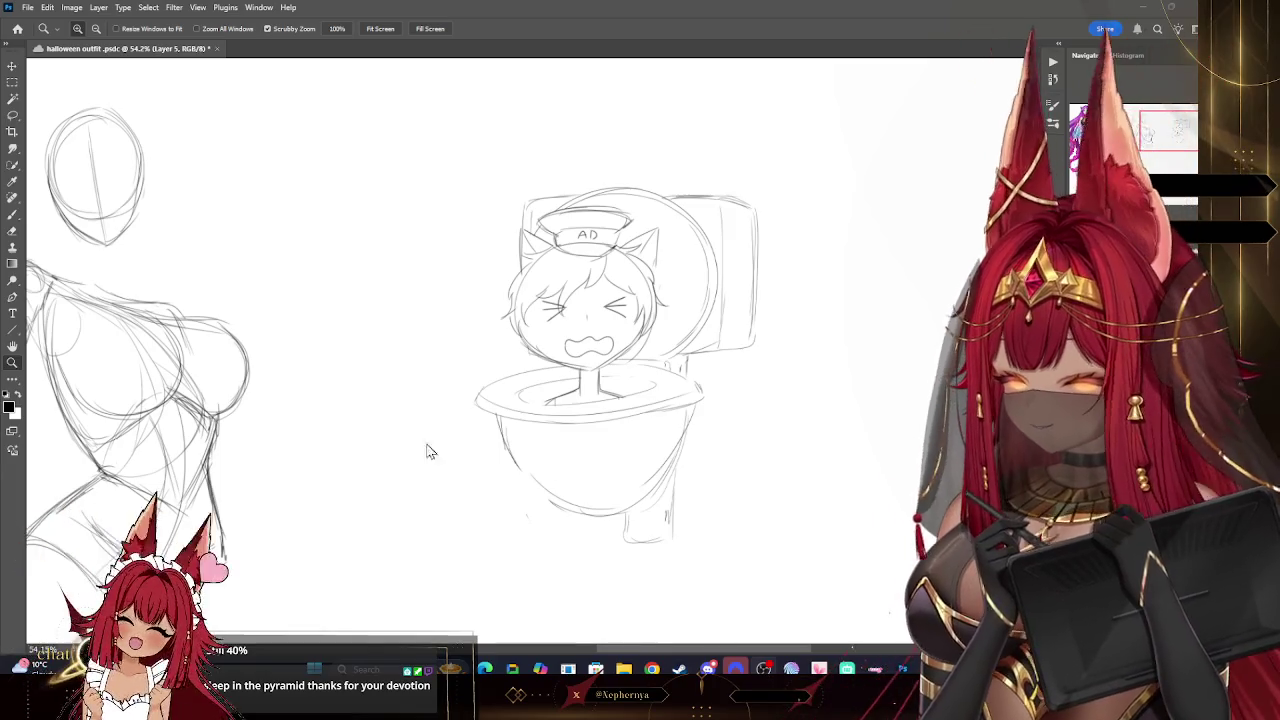
{"action": "left_click", "coordinate": [317, 268], "text": "alt"}
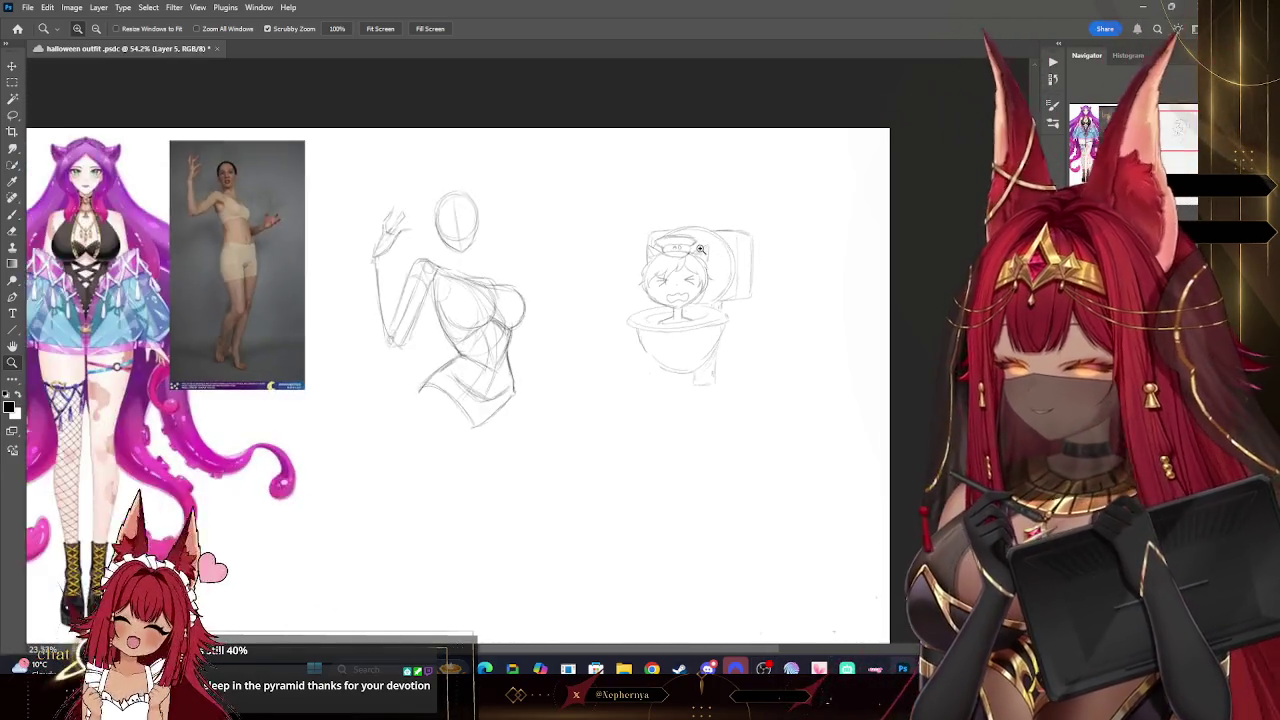
- Enlarge the toilet-chibi sketch, shift it toward the right edge, and zoom in on the sketches
{"action": "left_click", "coordinate": [13, 67]}
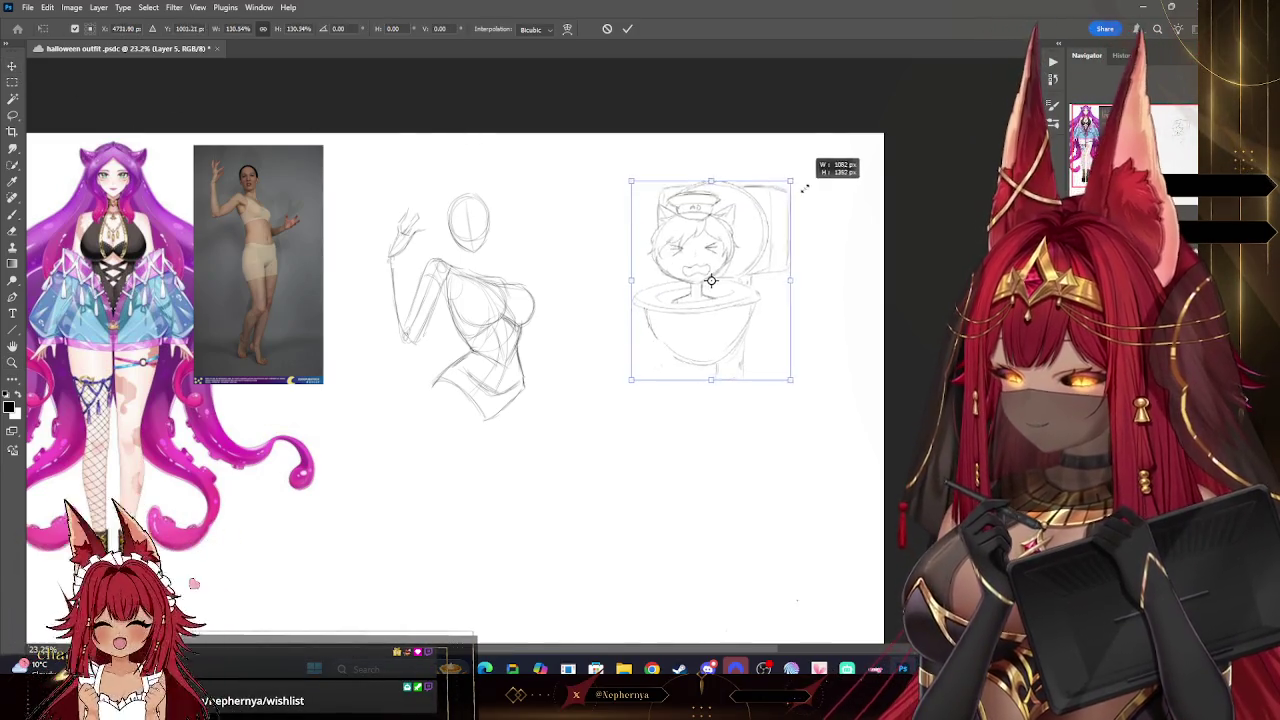
{"action": "left_click_drag", "start_coordinate": [755, 227], "coordinate": [822, 141]}
{"action": "left_click_drag", "start_coordinate": [768, 277], "coordinate": [819, 281]}
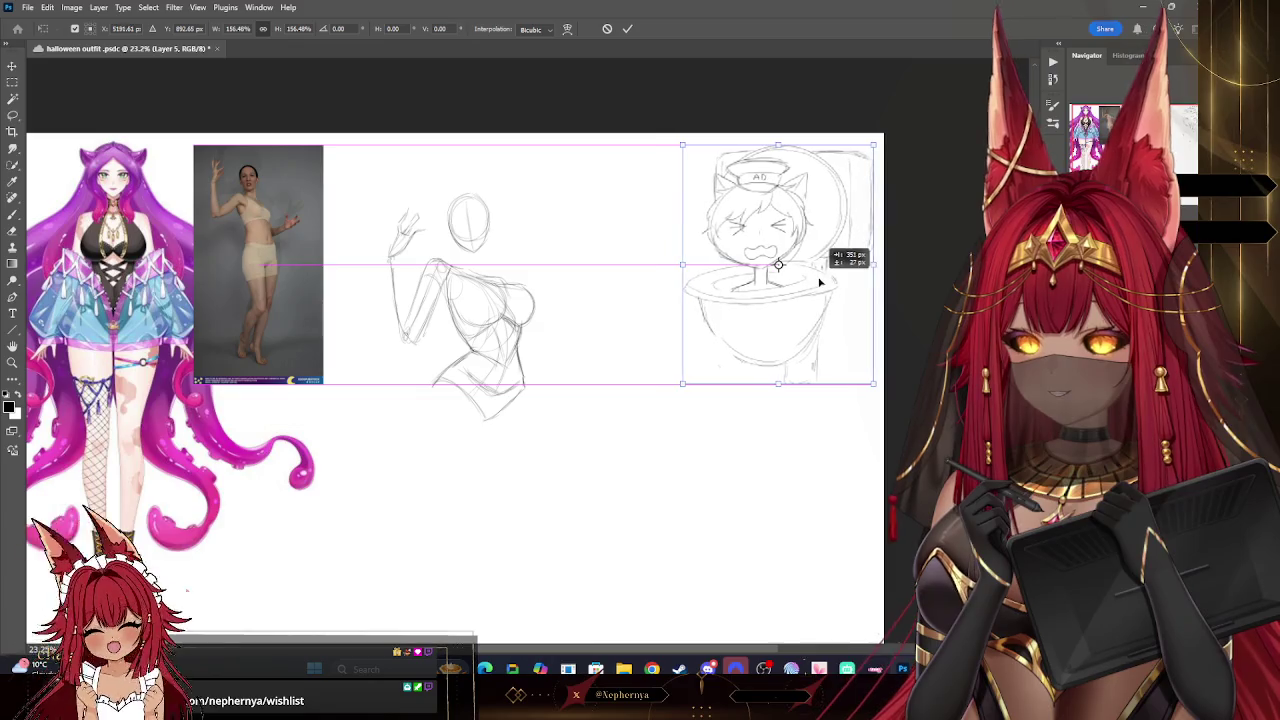
{"action": "left_click", "coordinate": [12, 362]}
{"action": "left_click", "coordinate": [778, 265]}
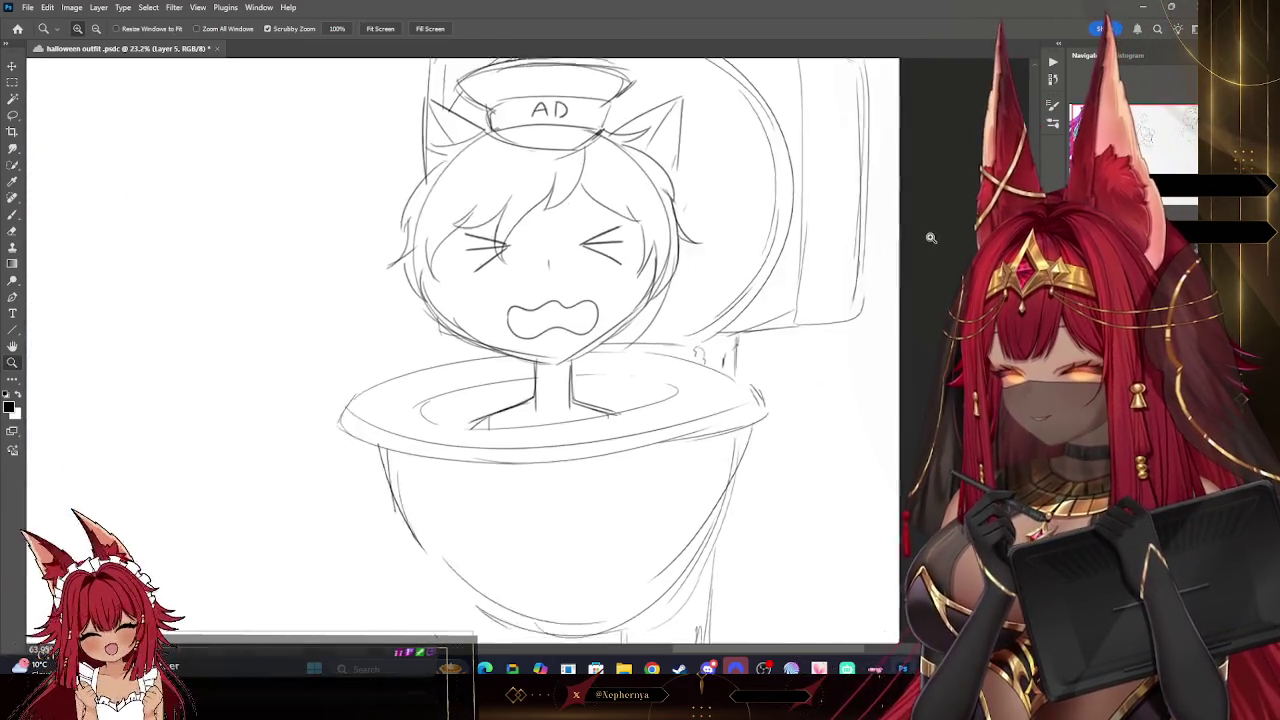
{"action": "left_click", "coordinate": [830, 238], "text": "alt"}
{"action": "left_click_drag", "start_coordinate": [757, 251], "coordinate": [771, 263]}
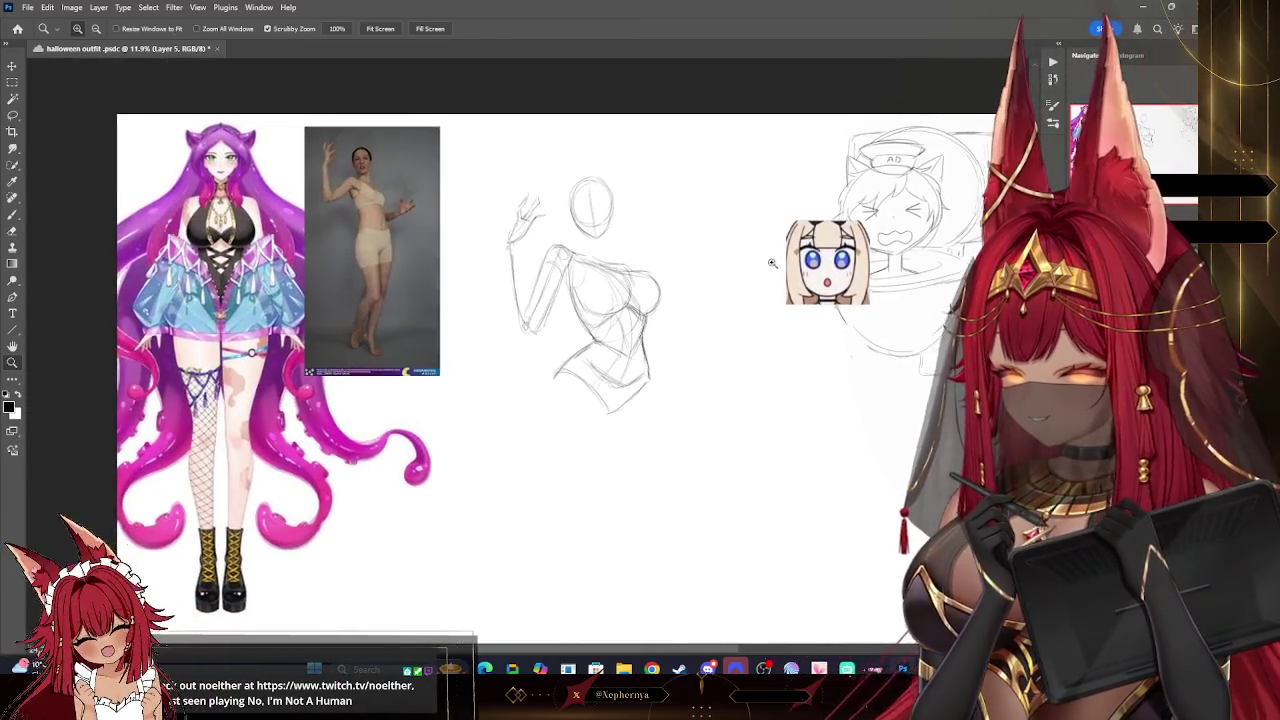
{"action": "left_click_drag", "start_coordinate": [823, 437], "coordinate": [838, 460]}
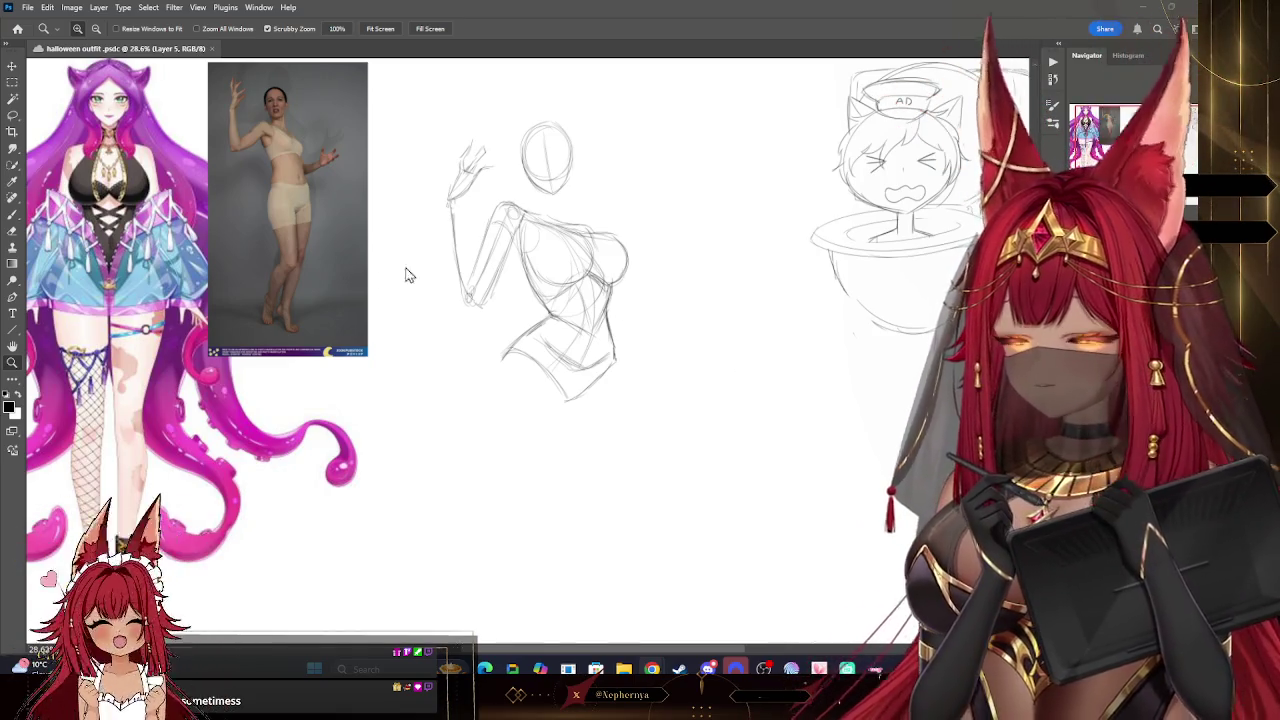
- Undo the stray stroke below the pose sketch
{"action": "key", "text": "b"}
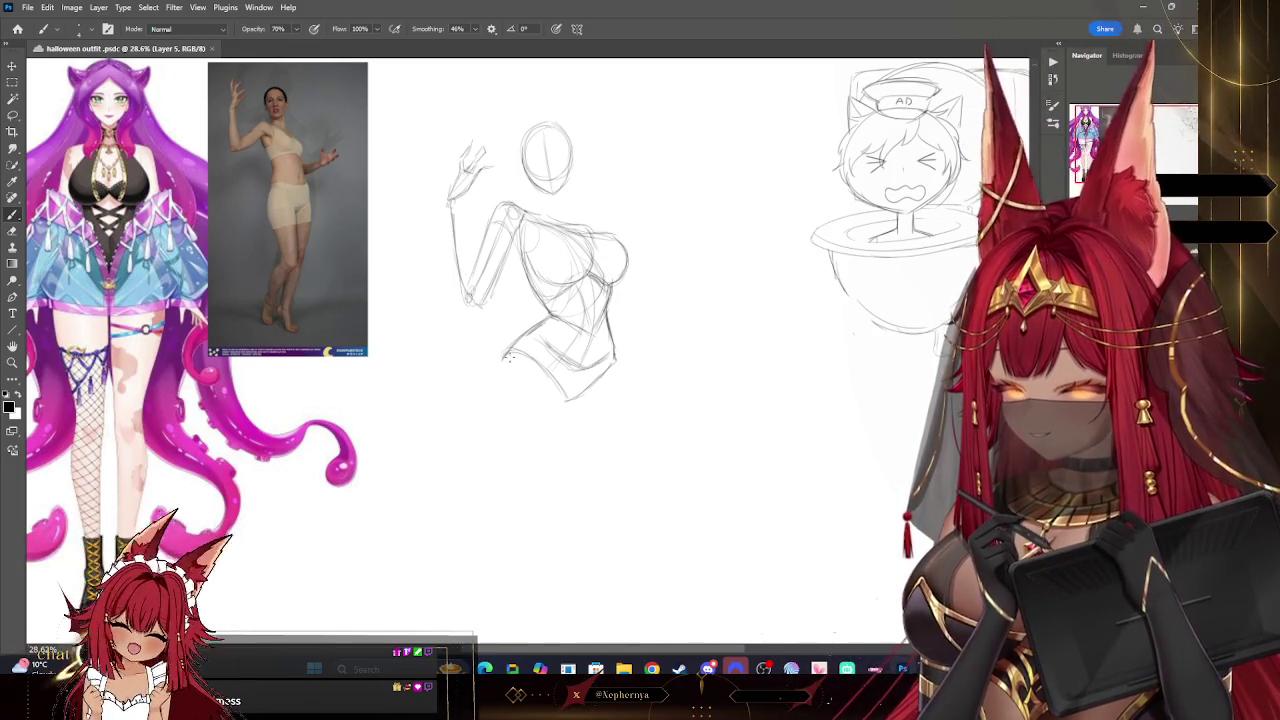
{"action": "key", "text": "ctrl+z"}
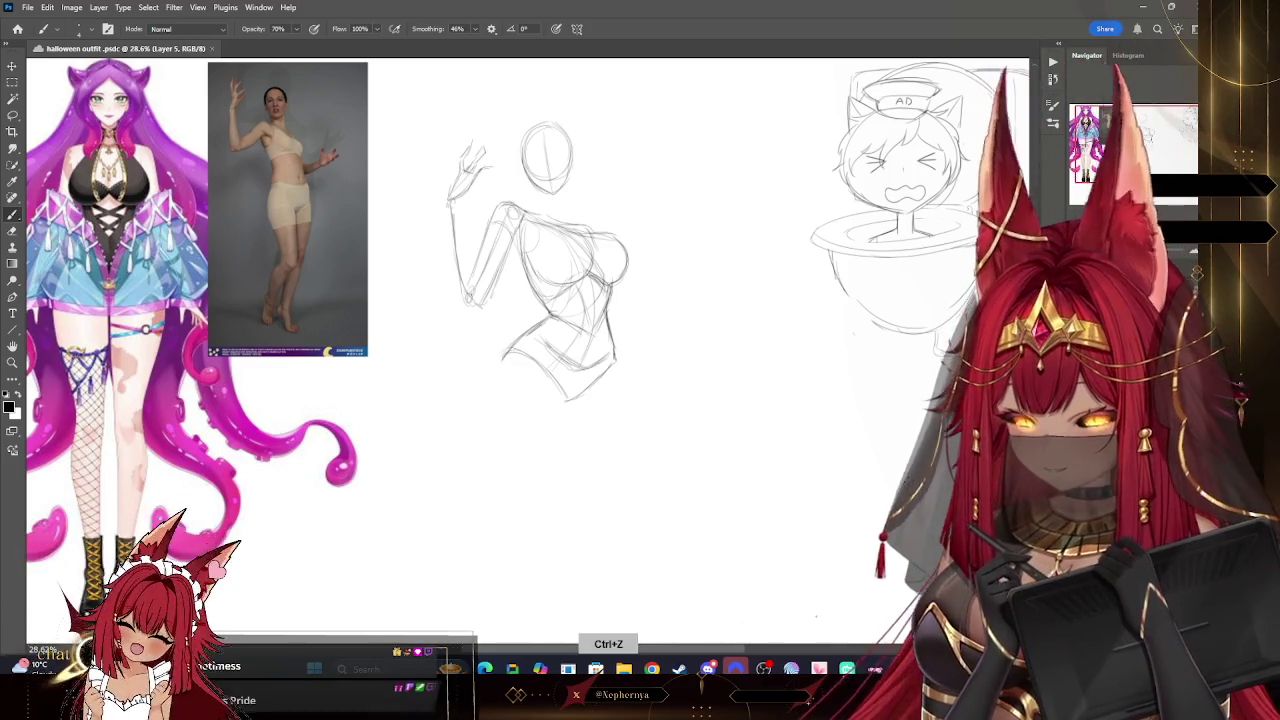
{"action": "key", "text": "alt+bracketleft"}
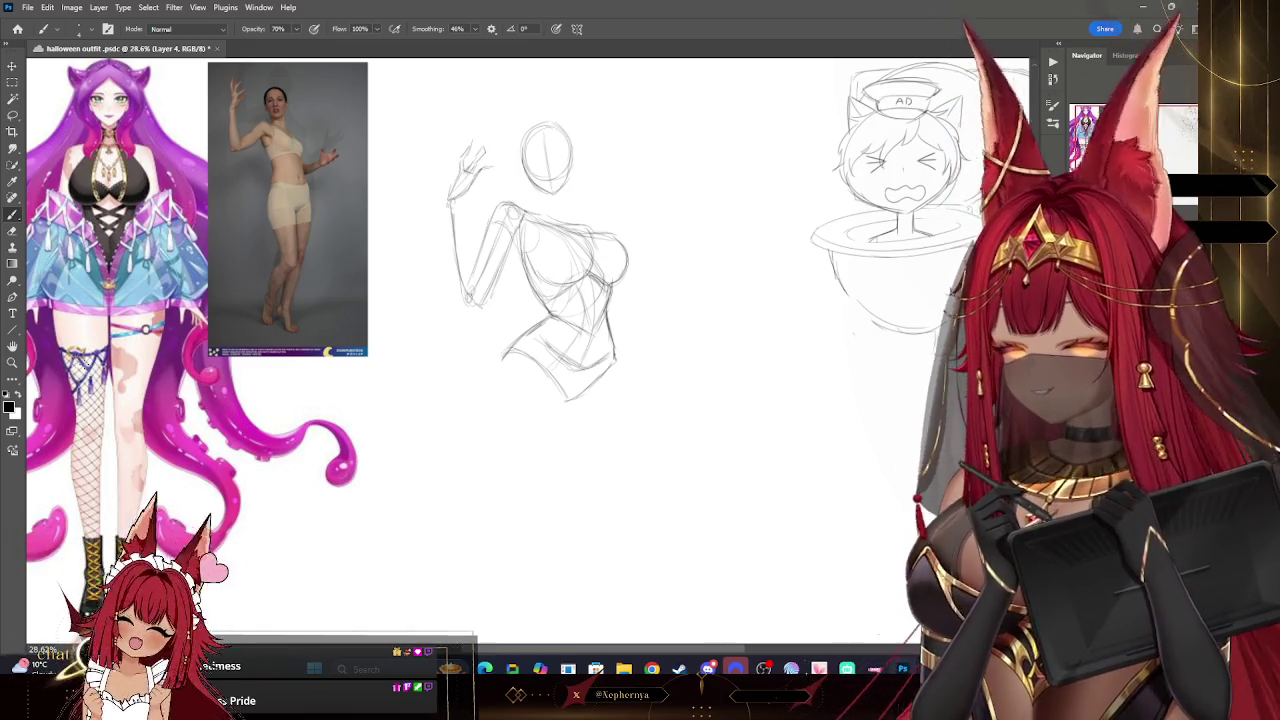
- Zoom out and fade the reference image group to low opacity
{"action": "key", "text": "z"}
{"action": "left_click_drag", "start_coordinate": [678, 262], "coordinate": [457, 273]}
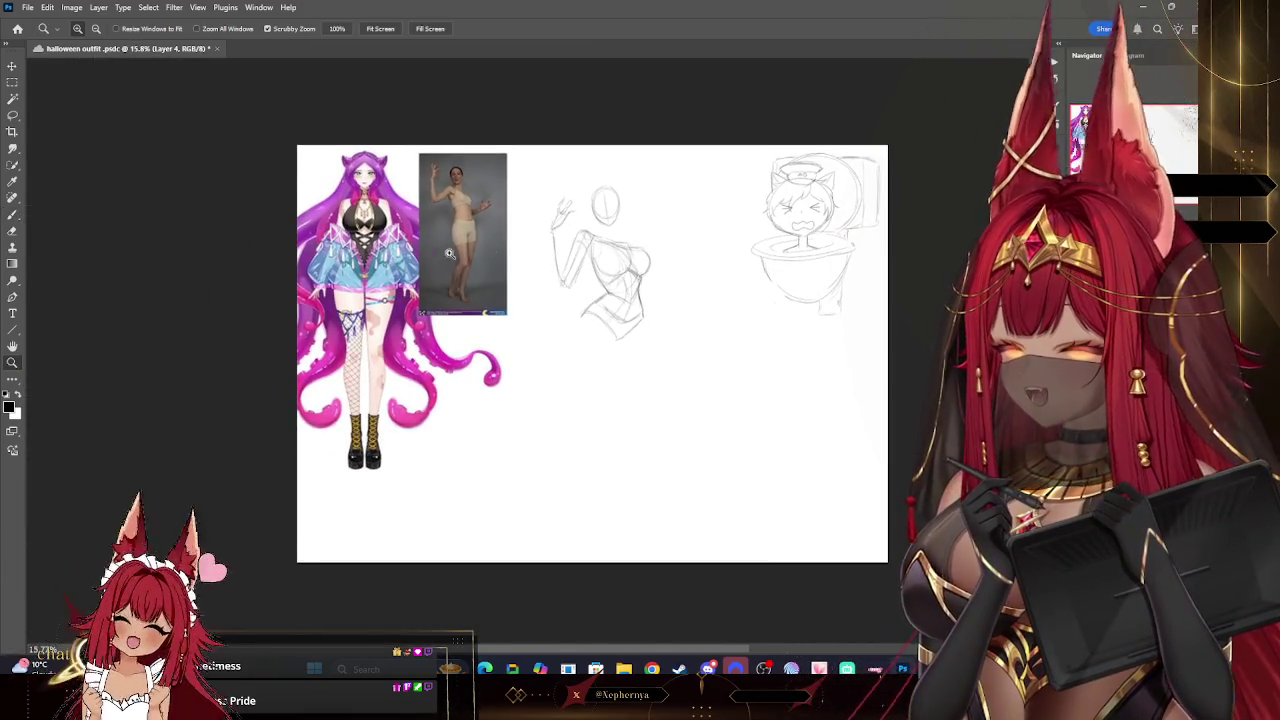
{"action": "key", "text": "alt+bracketleft"}
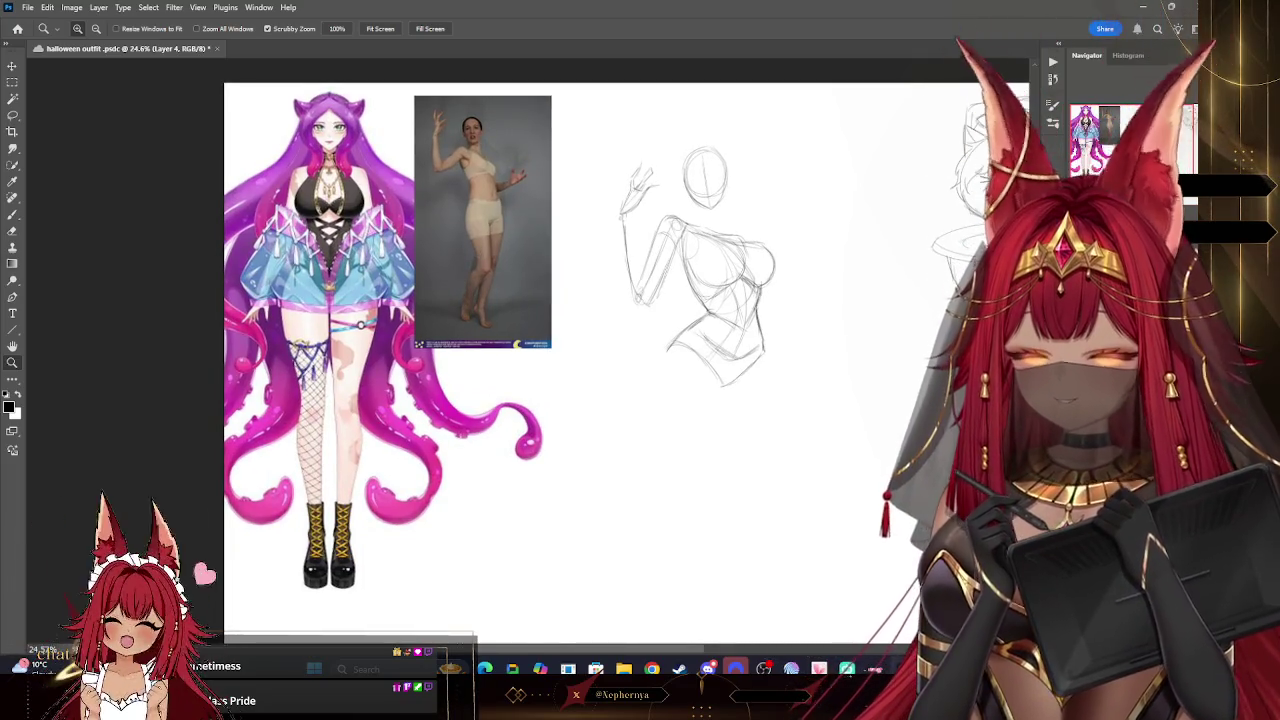
{"action": "key", "text": "5"}
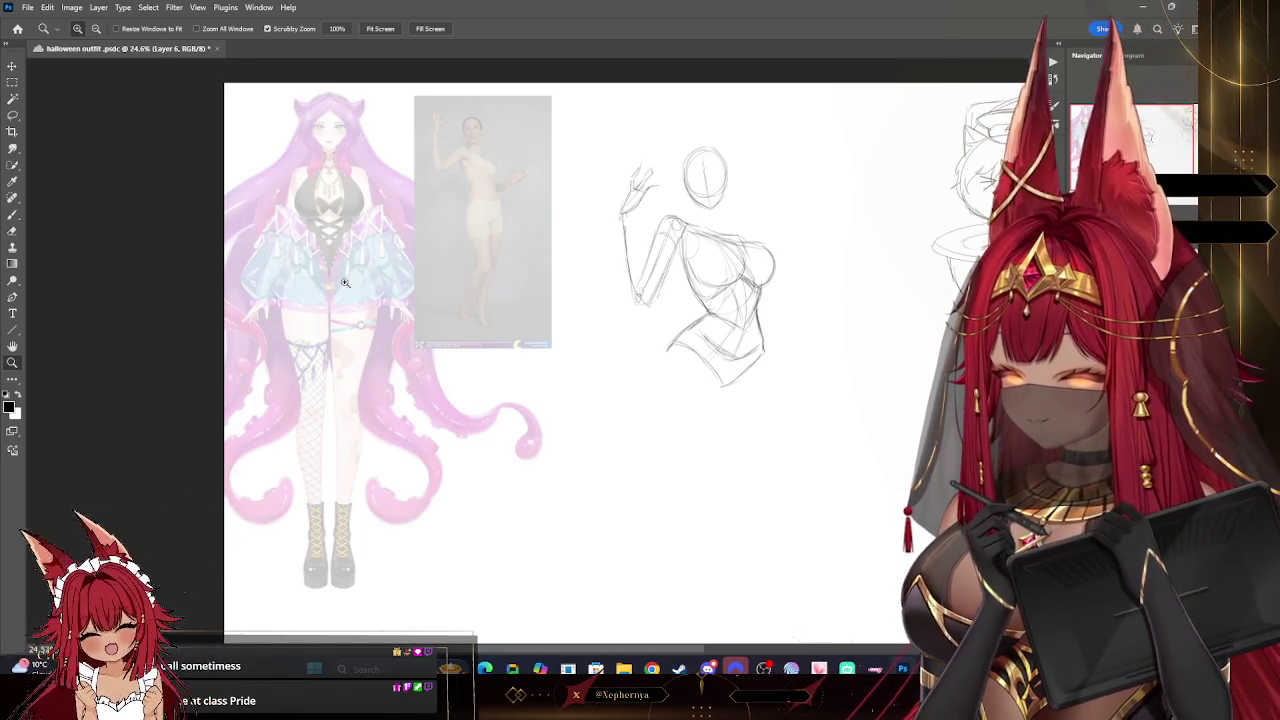
{"action": "left_click", "coordinate": [14, 216]}
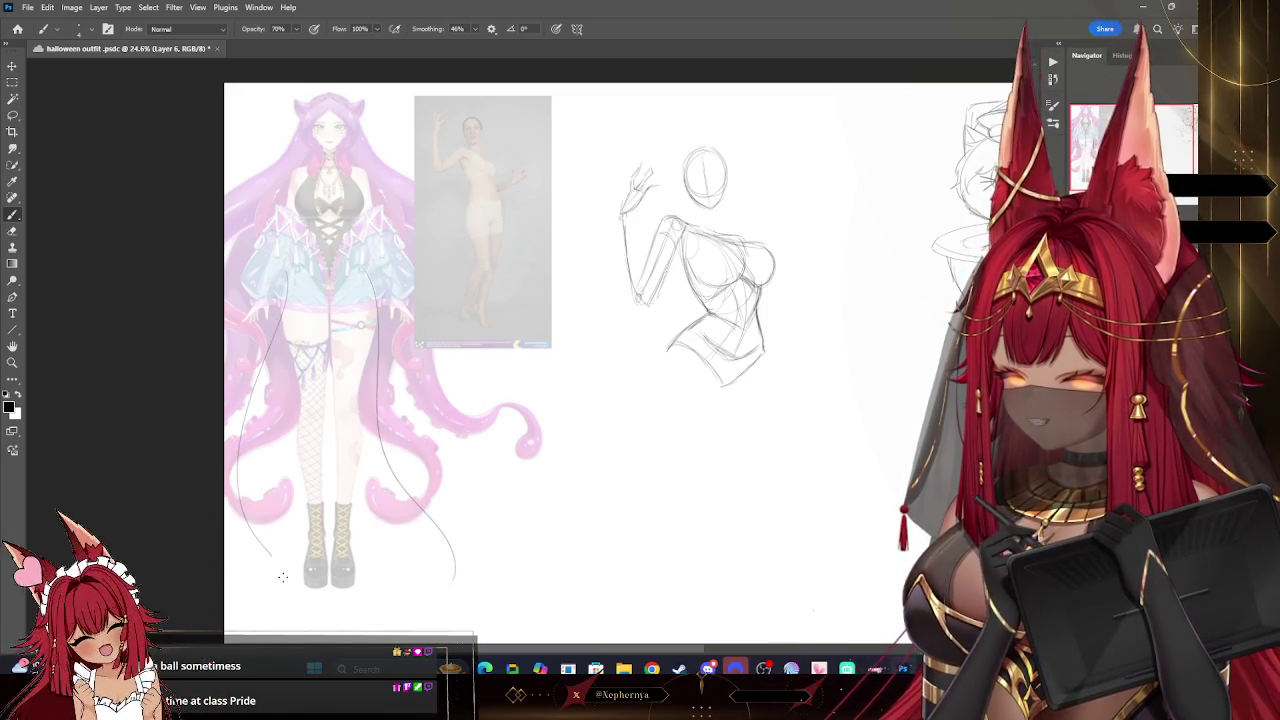
- Sketch three trial tentacle-like curves around the character reference, then delete them
{"action": "key", "text": "ctrl+z"}
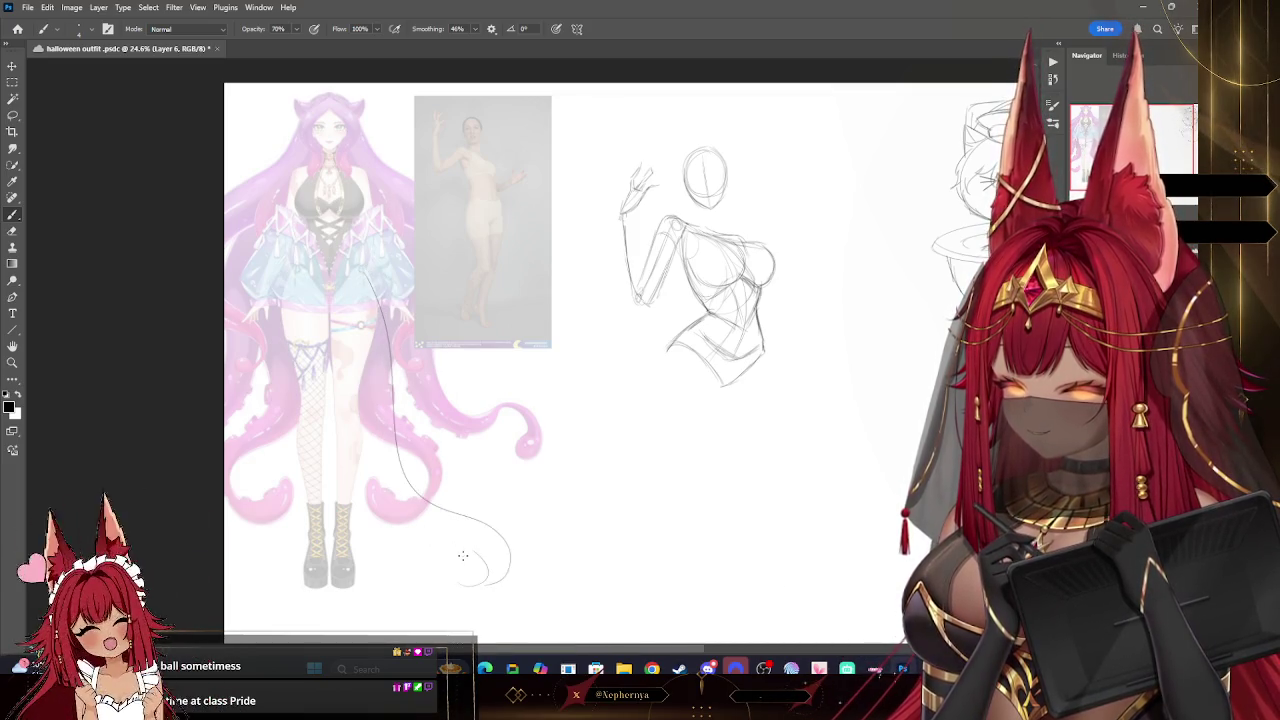
{"action": "left_click_drag", "start_coordinate": [420, 587], "coordinate": [452, 625]}
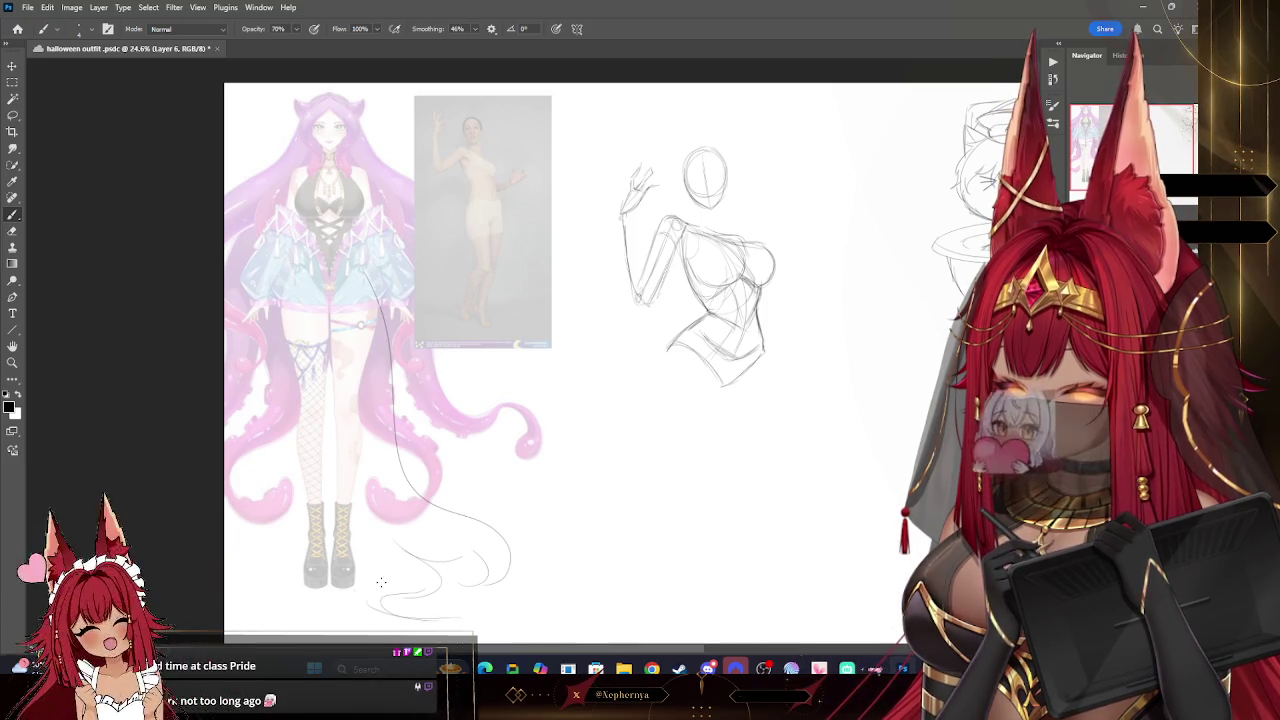
{"action": "left_click_drag", "start_coordinate": [372, 612], "coordinate": [286, 418]}
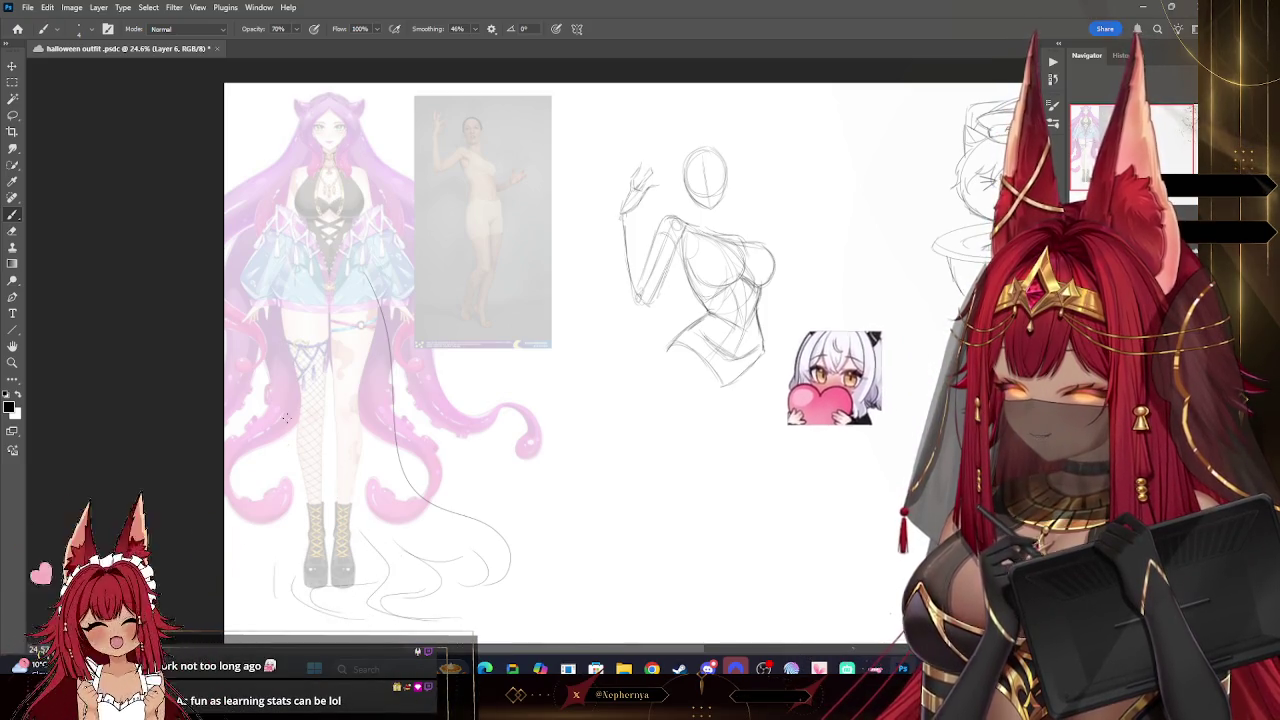
{"action": "left_click_drag", "start_coordinate": [290, 270], "coordinate": [226, 512]}
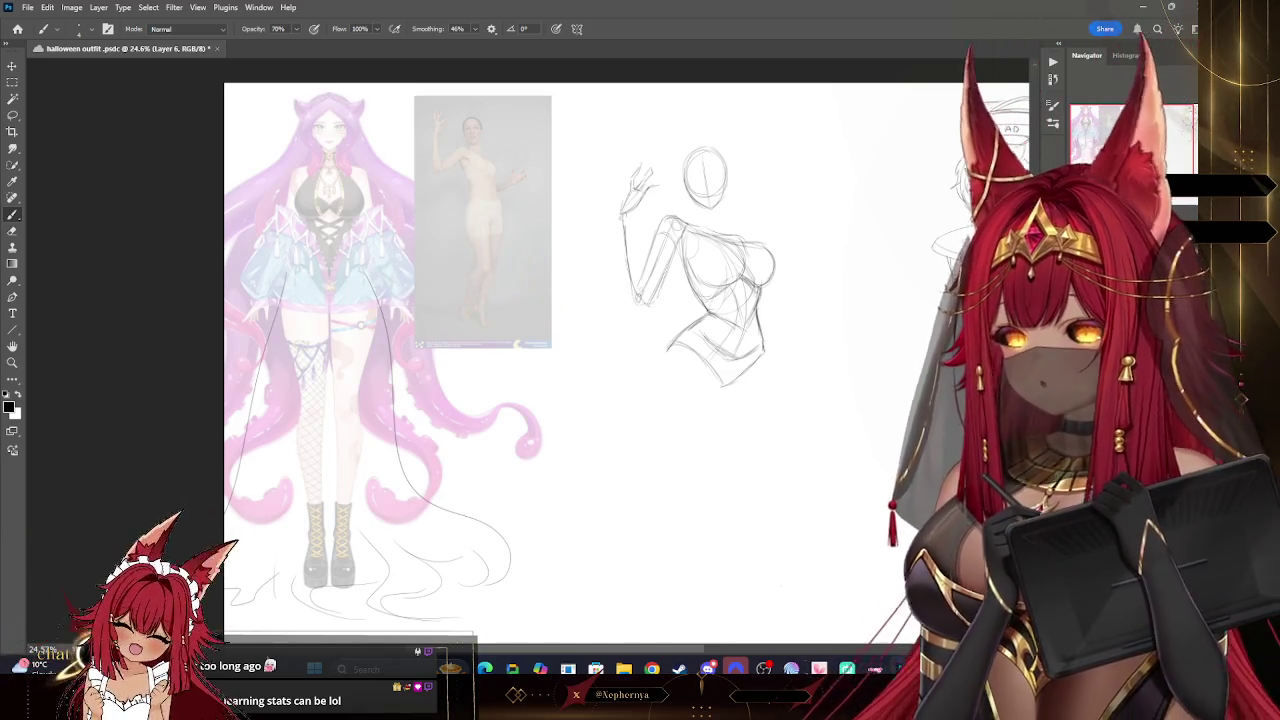
{"action": "key", "text": "Delete"}
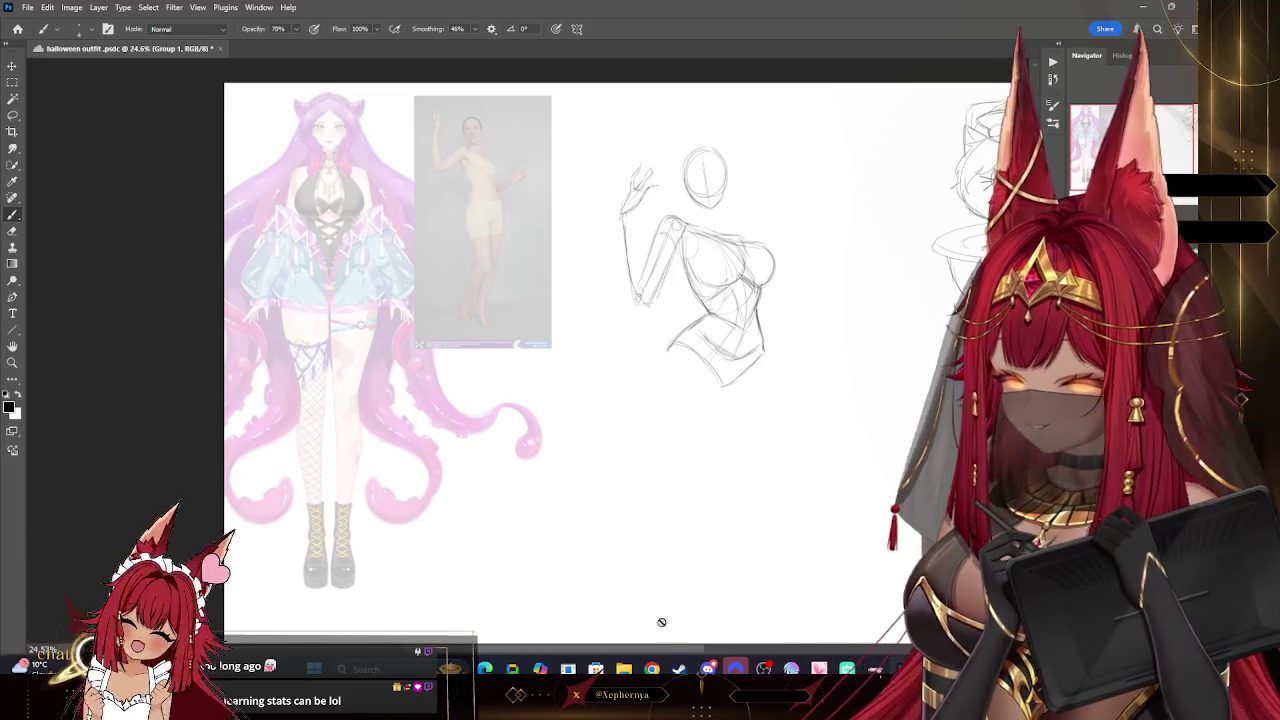
{"action": "scroll", "coordinate": [689, 628], "scroll_direction": "right", "scroll_amount": 2}
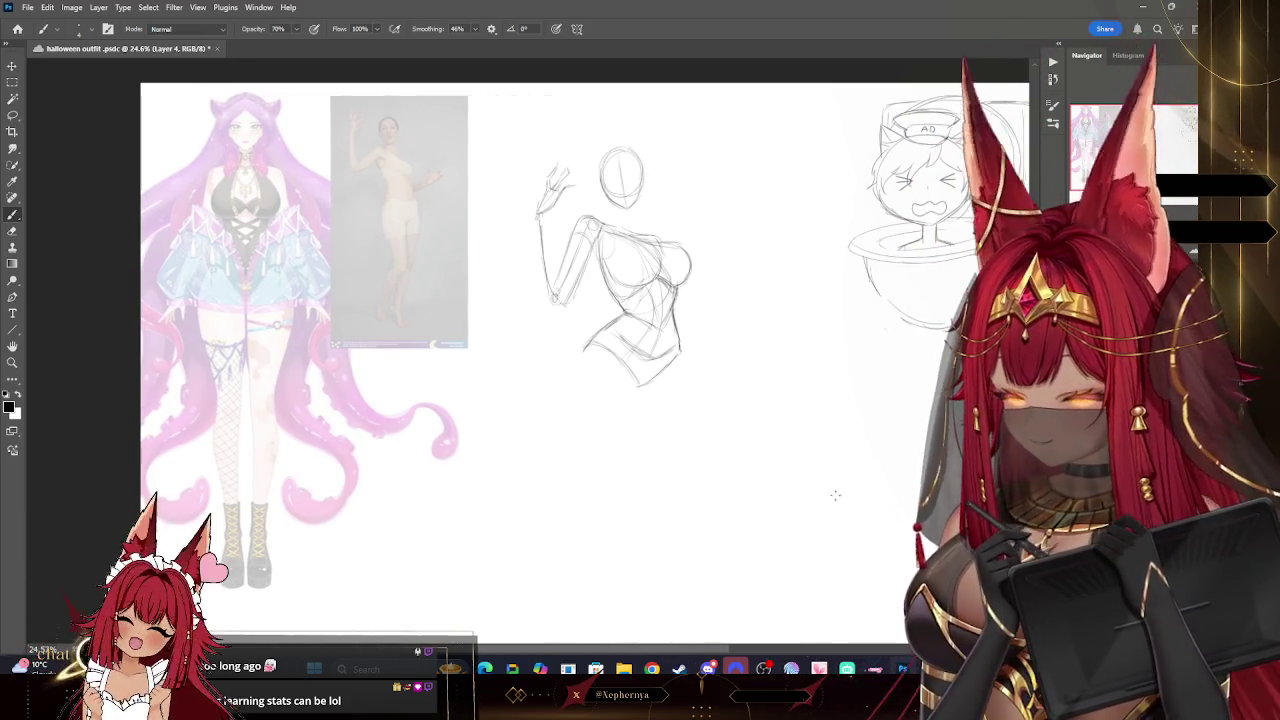
- Restore the reference group and draw the pose figure's leg line down toward the feet
{"action": "key", "text": "ctrl+g"}
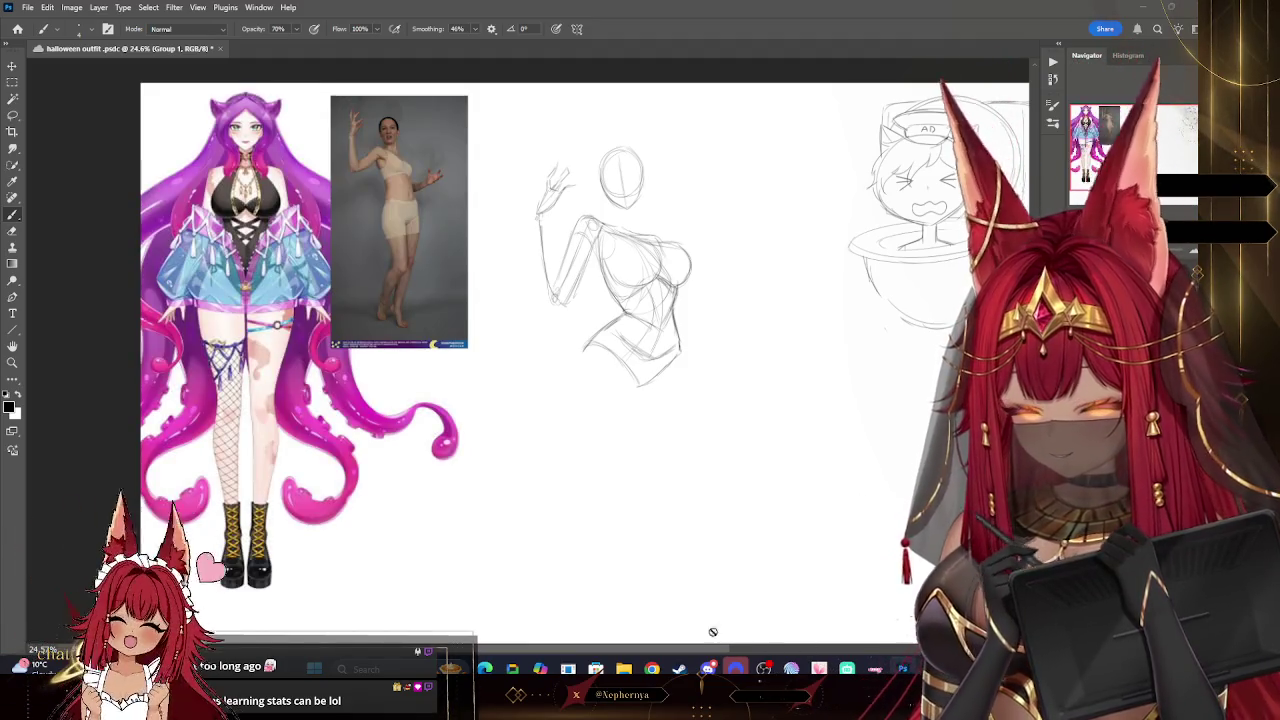
{"action": "scroll", "coordinate": [713, 632], "scroll_direction": "right", "scroll_amount": 2}
{"action": "scroll", "coordinate": [713, 632], "scroll_direction": "right", "scroll_amount": 2}
{"action": "key", "text": "ctrl+z"}
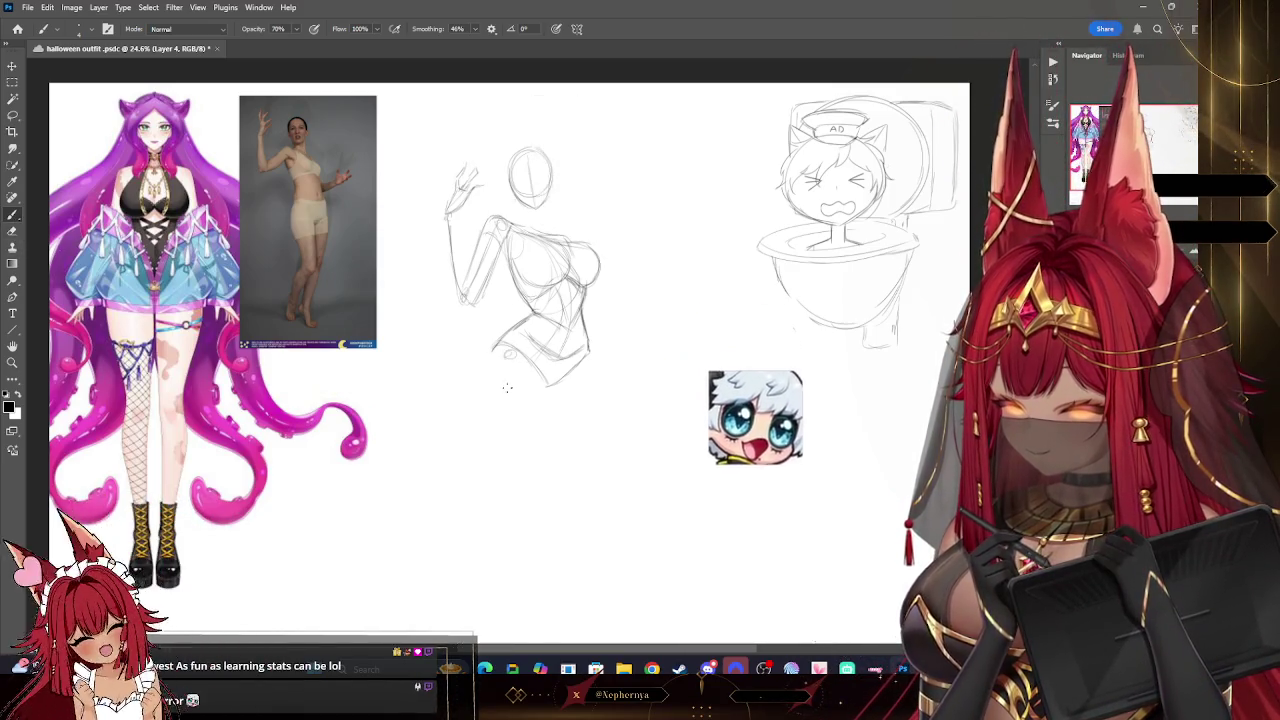
{"action": "left_click_drag", "start_coordinate": [497, 368], "coordinate": [530, 445]}
{"action": "left_click_drag", "start_coordinate": [497, 368], "coordinate": [540, 460]}
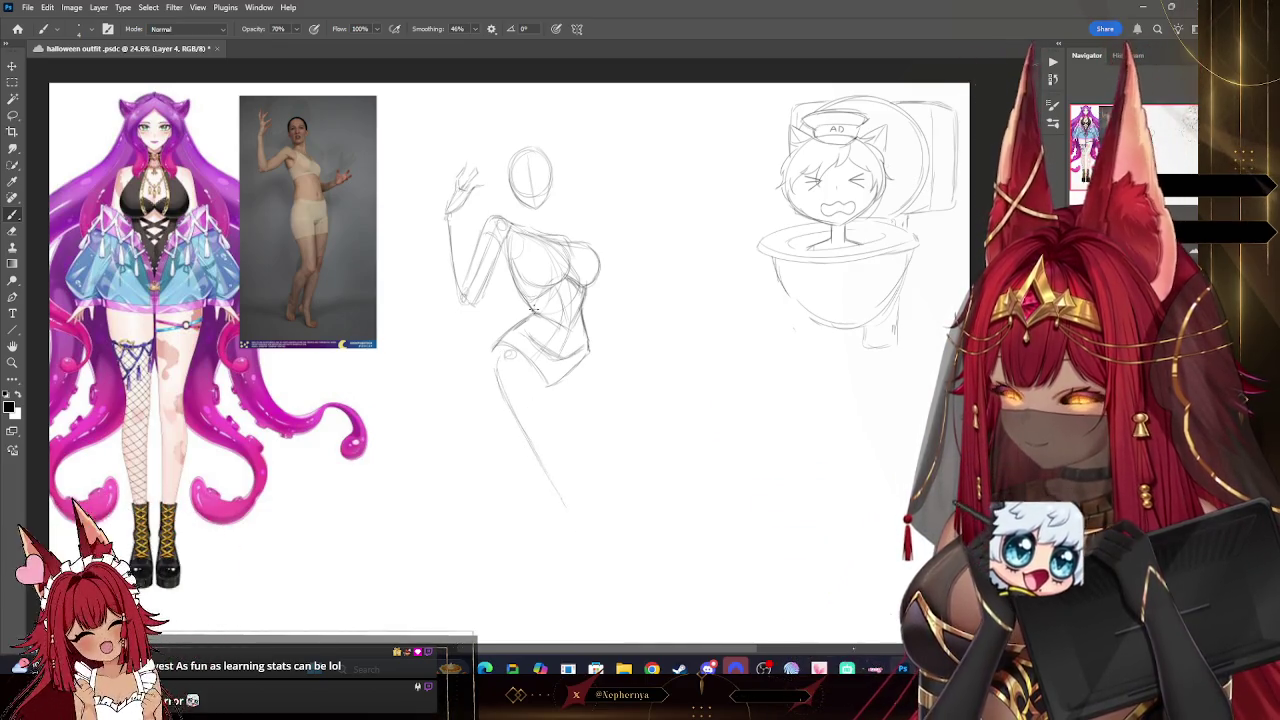
- Zoom in to check the reference photo, then reframe the whole sheet
{"action": "key", "text": "z"}
{"action": "left_click_drag", "start_coordinate": [300, 132], "coordinate": [370, 171]}
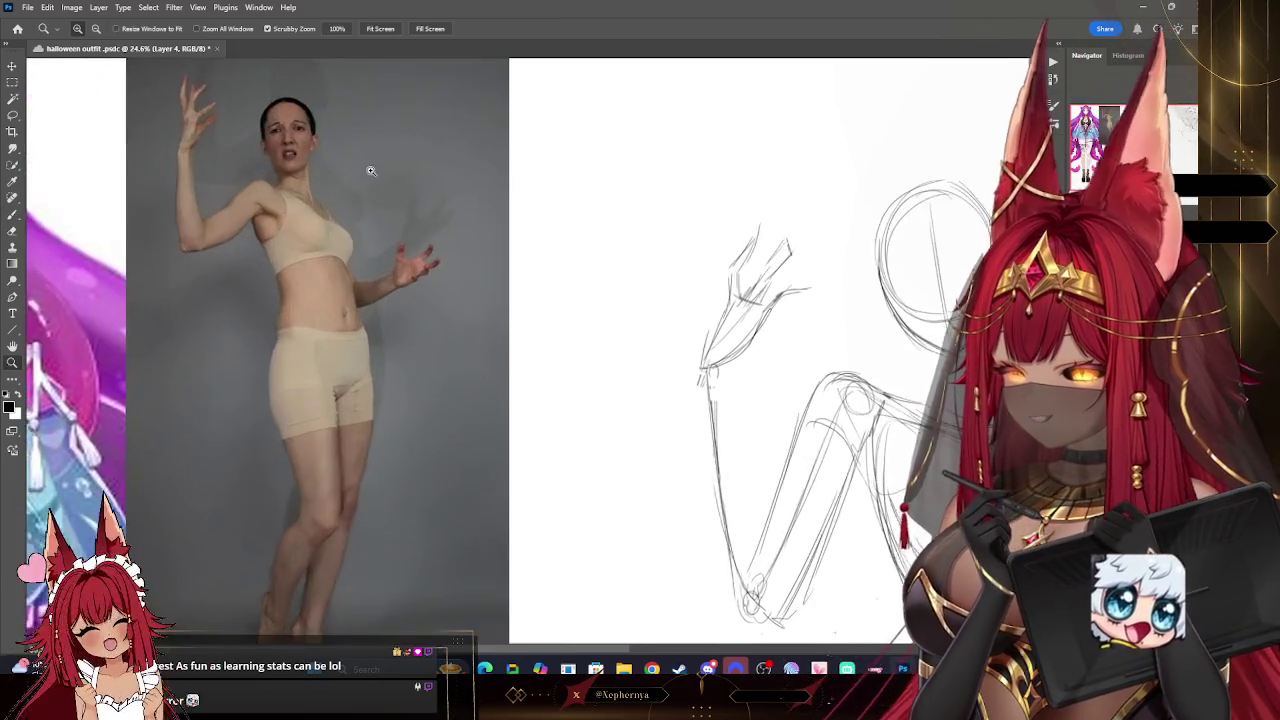
{"action": "left_click_drag", "start_coordinate": [471, 206], "coordinate": [401, 165]}
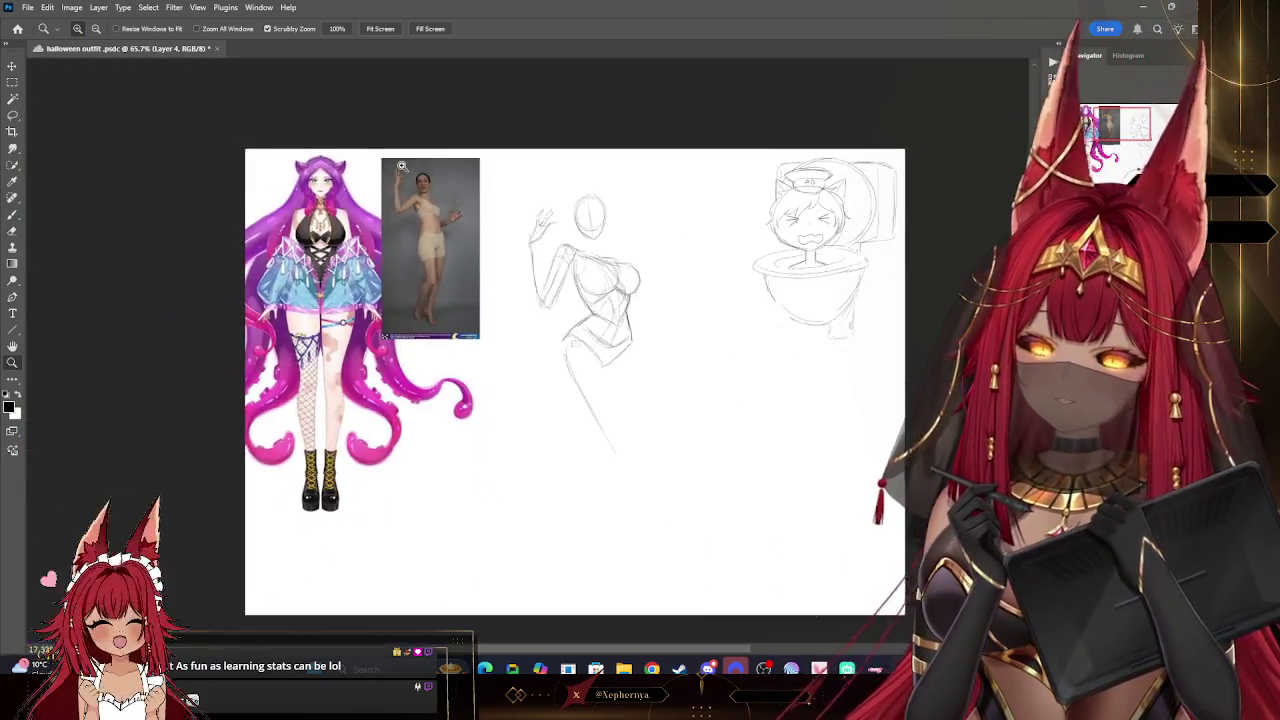
{"action": "left_click_drag", "start_coordinate": [705, 349], "coordinate": [780, 349]}
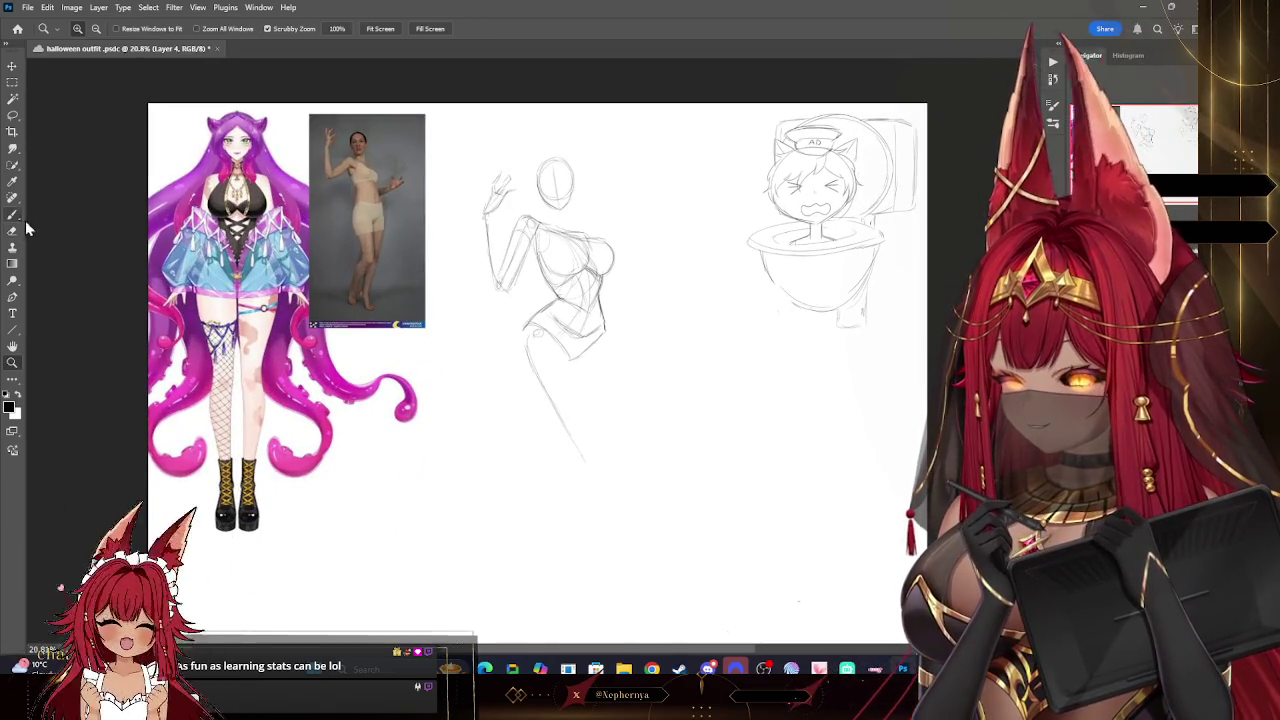
{"action": "left_click", "coordinate": [12, 214]}
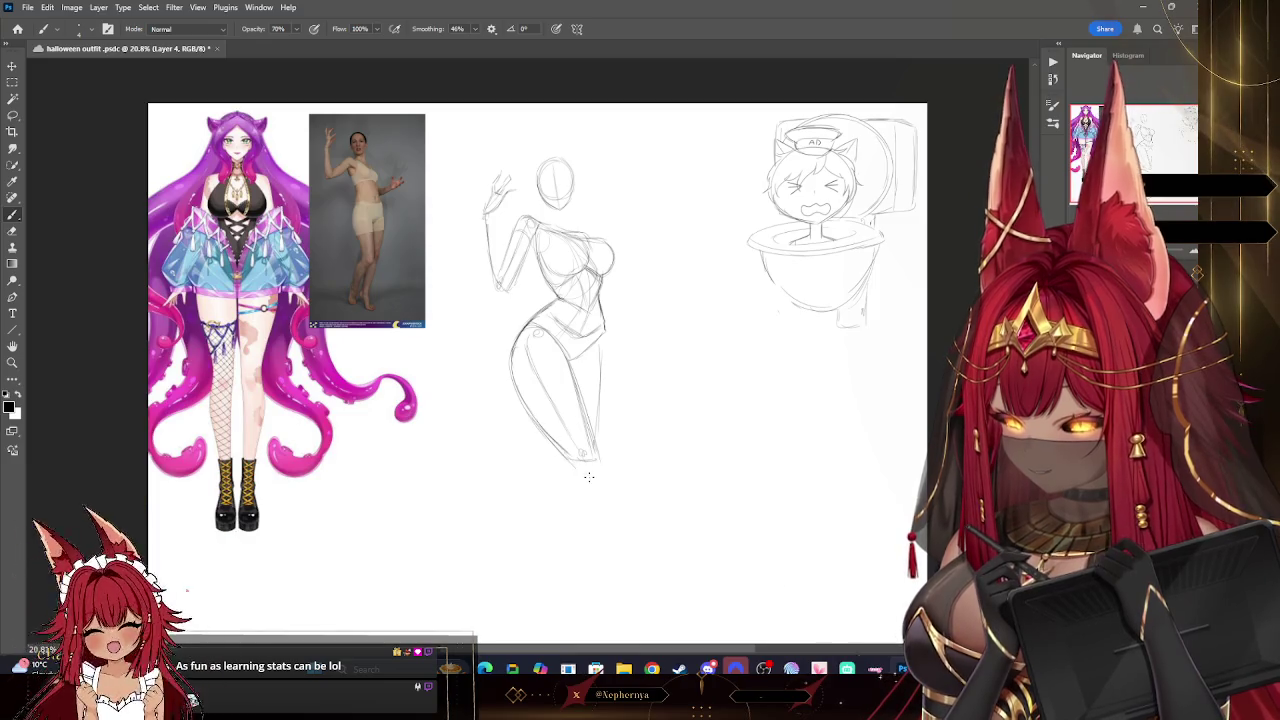
- Nudge the whole pose sketch slightly up and left, then resume brushing
{"action": "key", "text": "v"}
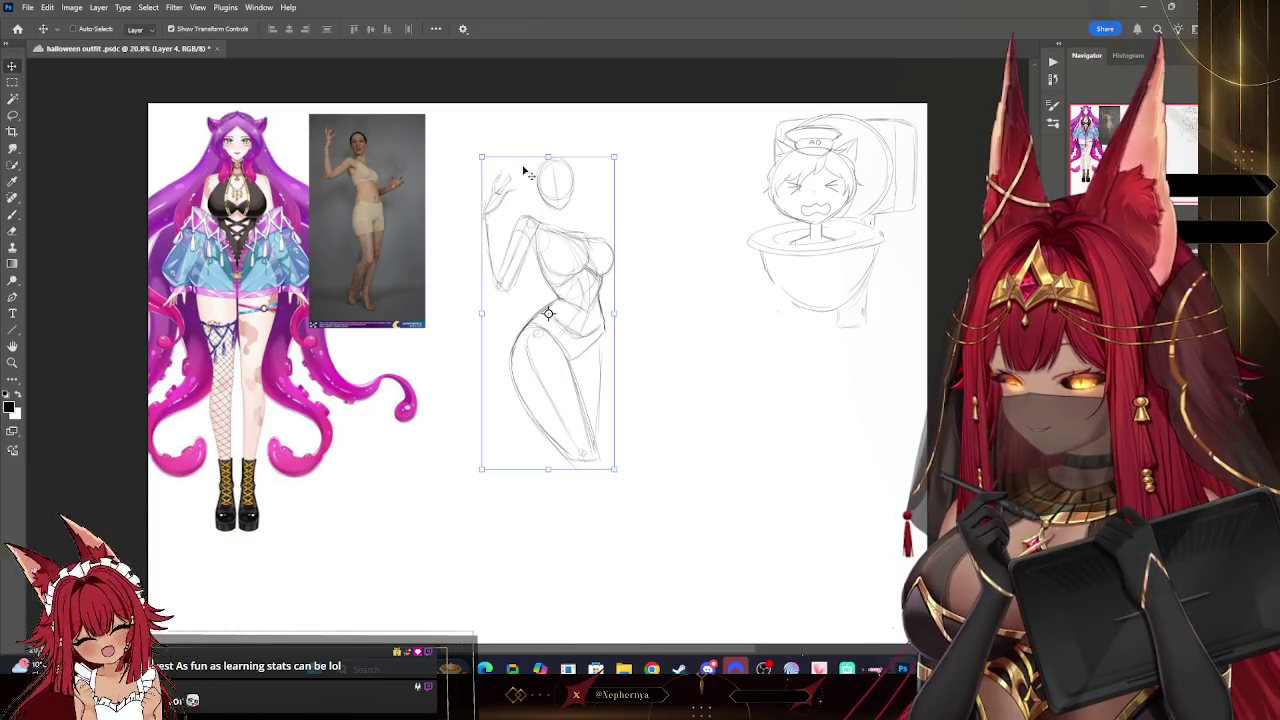
{"action": "left_click_drag", "start_coordinate": [571, 258], "coordinate": [551, 230]}
{"action": "key", "text": "b"}
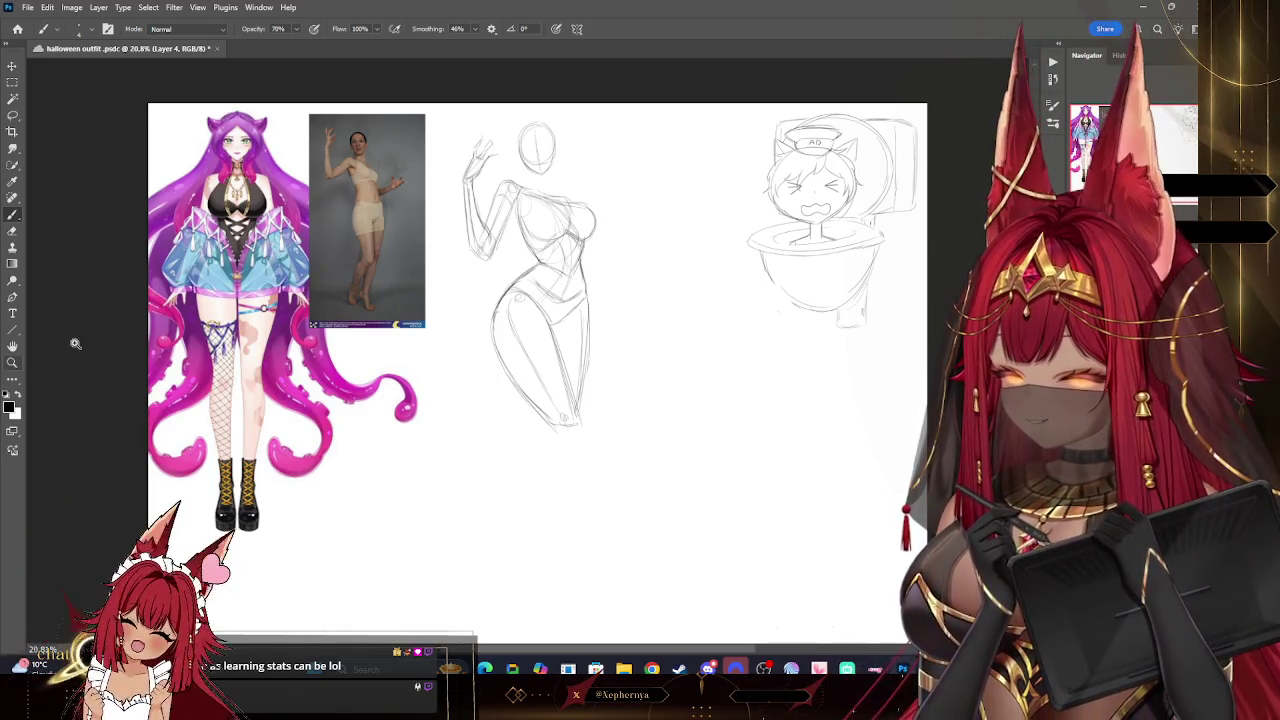
{"action": "key", "text": "z"}
{"action": "left_click", "coordinate": [610, 228]}
{"action": "left_click_drag", "start_coordinate": [680, 234], "coordinate": [646, 226]}
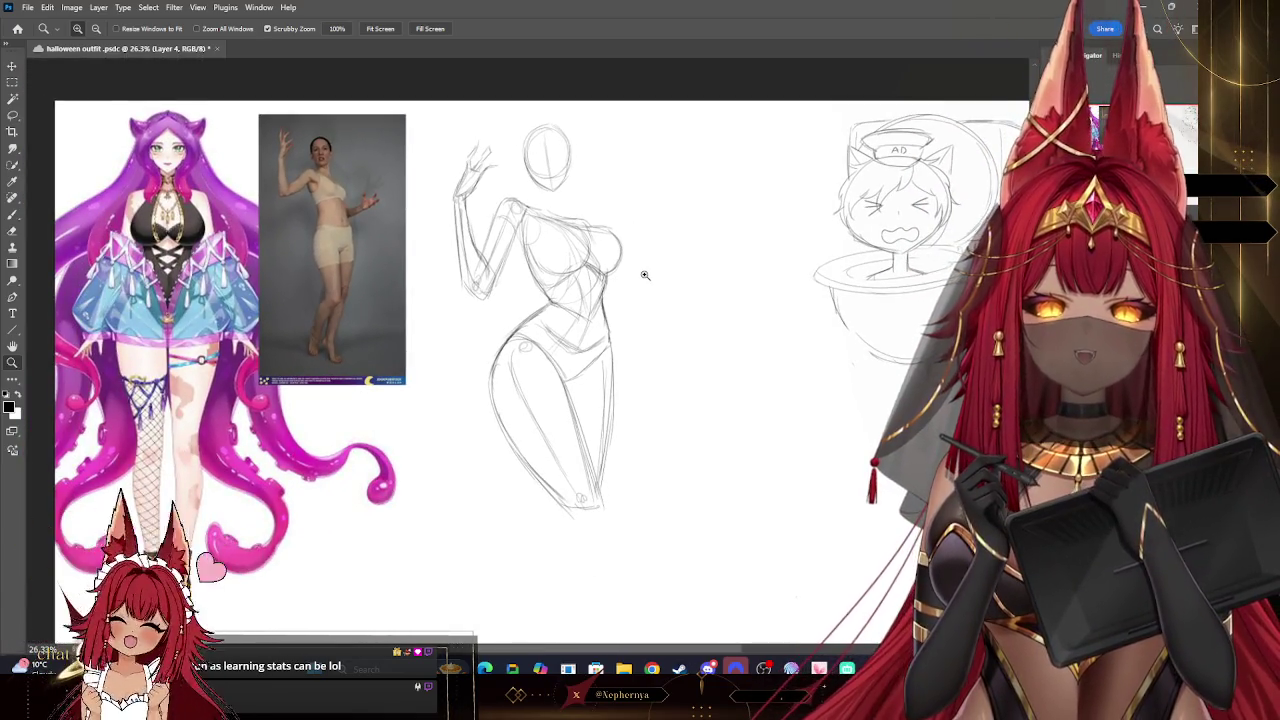
{"action": "left_click_drag", "start_coordinate": [649, 284], "coordinate": [636, 316]}
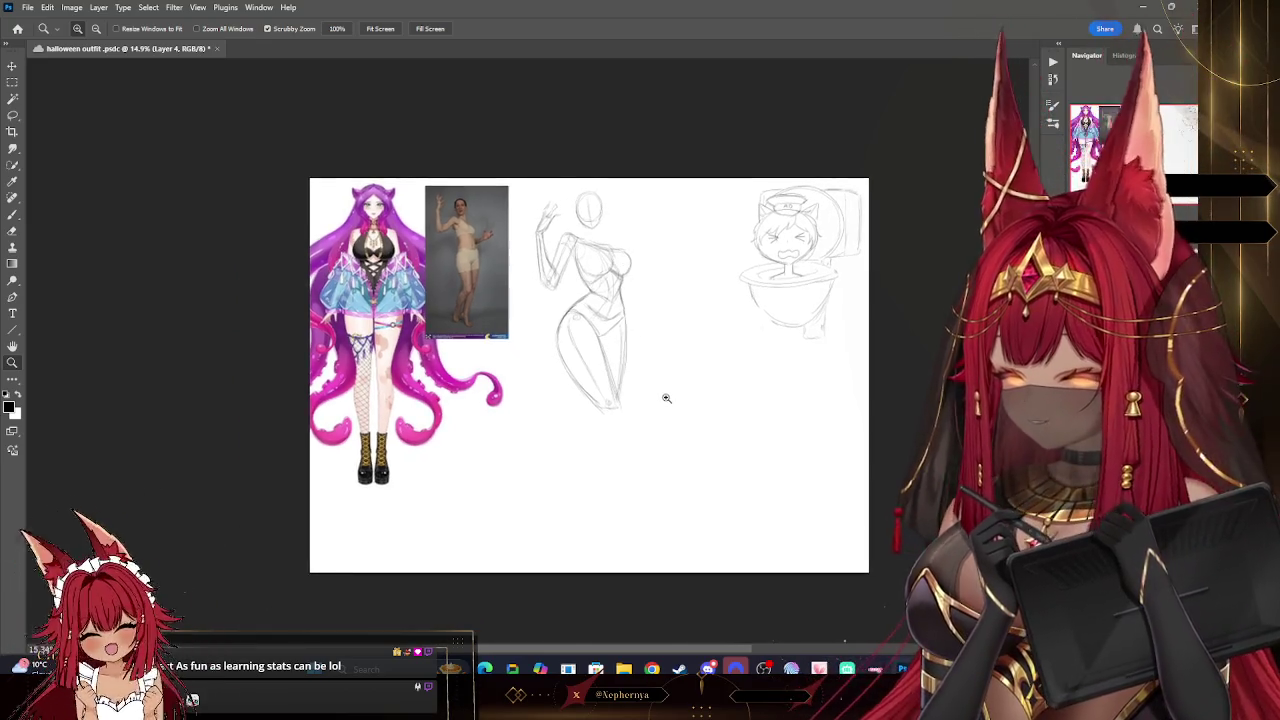
{"action": "left_click_drag", "start_coordinate": [663, 397], "coordinate": [629, 280]}
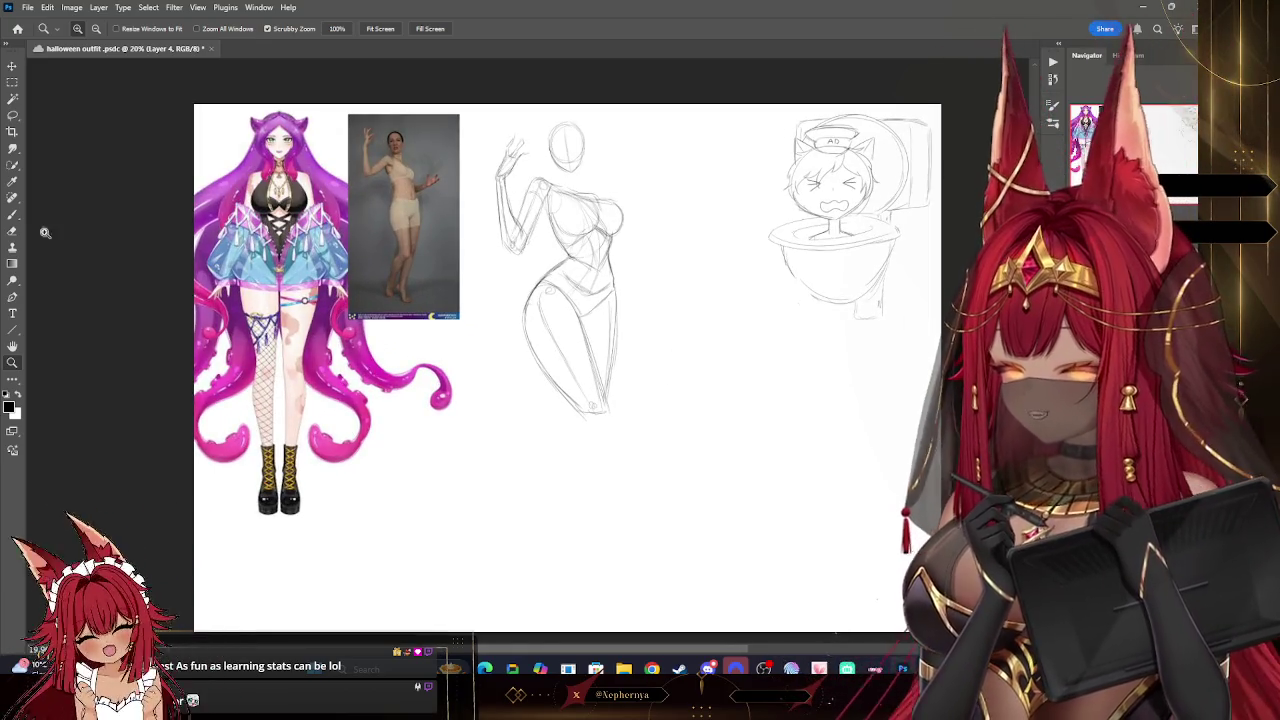
{"action": "left_click", "coordinate": [12, 214]}
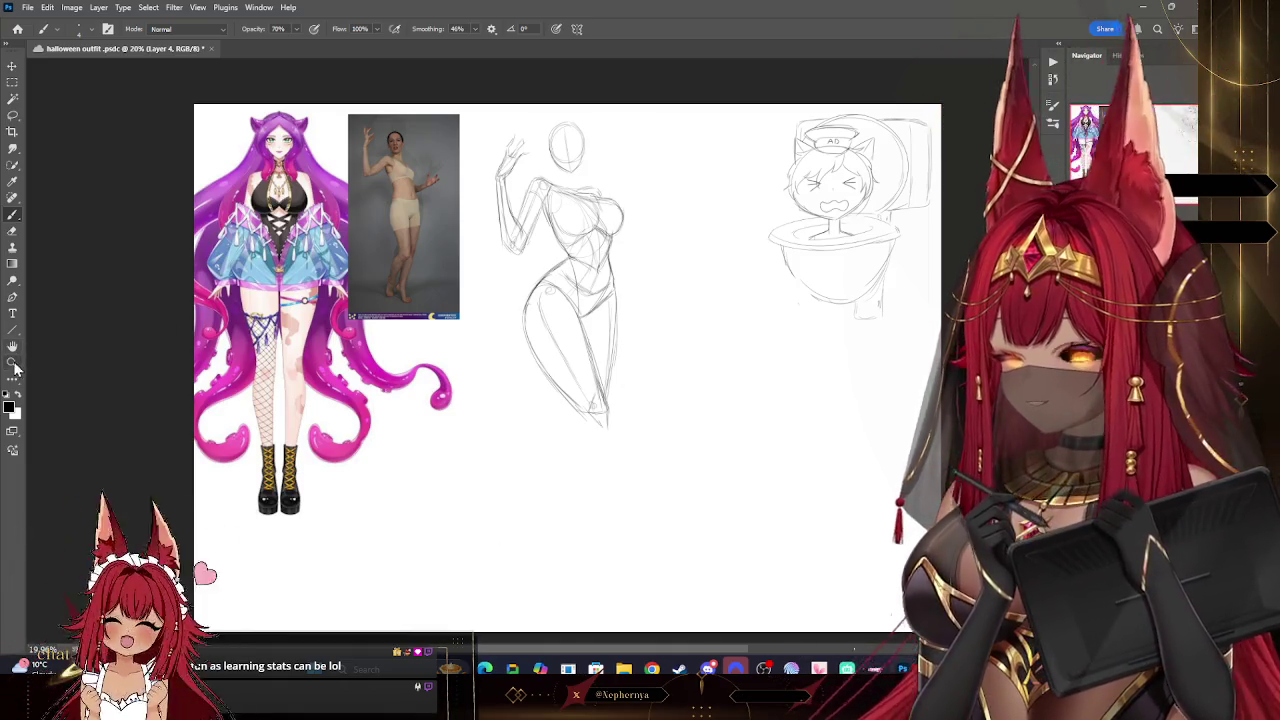
- Zoom in and sketch the second arm reaching out from the torso, redoing rejected lines
{"action": "left_click", "coordinate": [14, 368]}
{"action": "left_click_drag", "start_coordinate": [646, 137], "coordinate": [663, 143]}
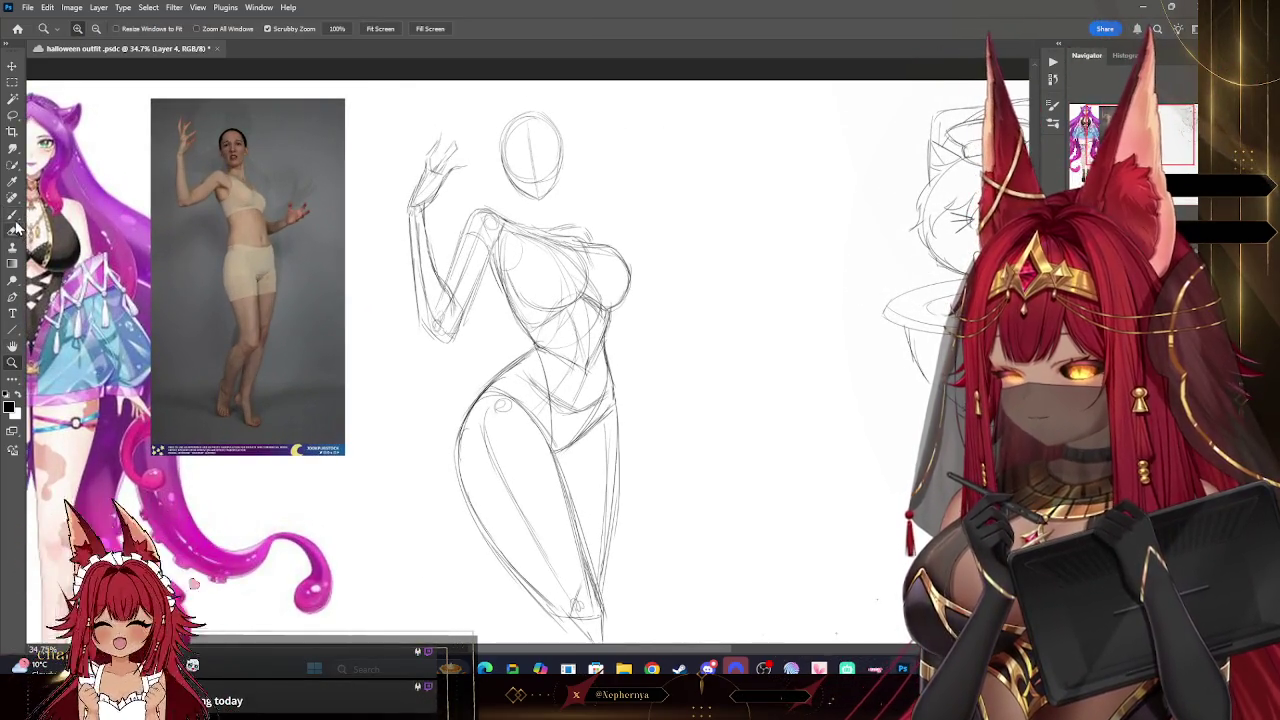
{"action": "left_click", "coordinate": [13, 217]}
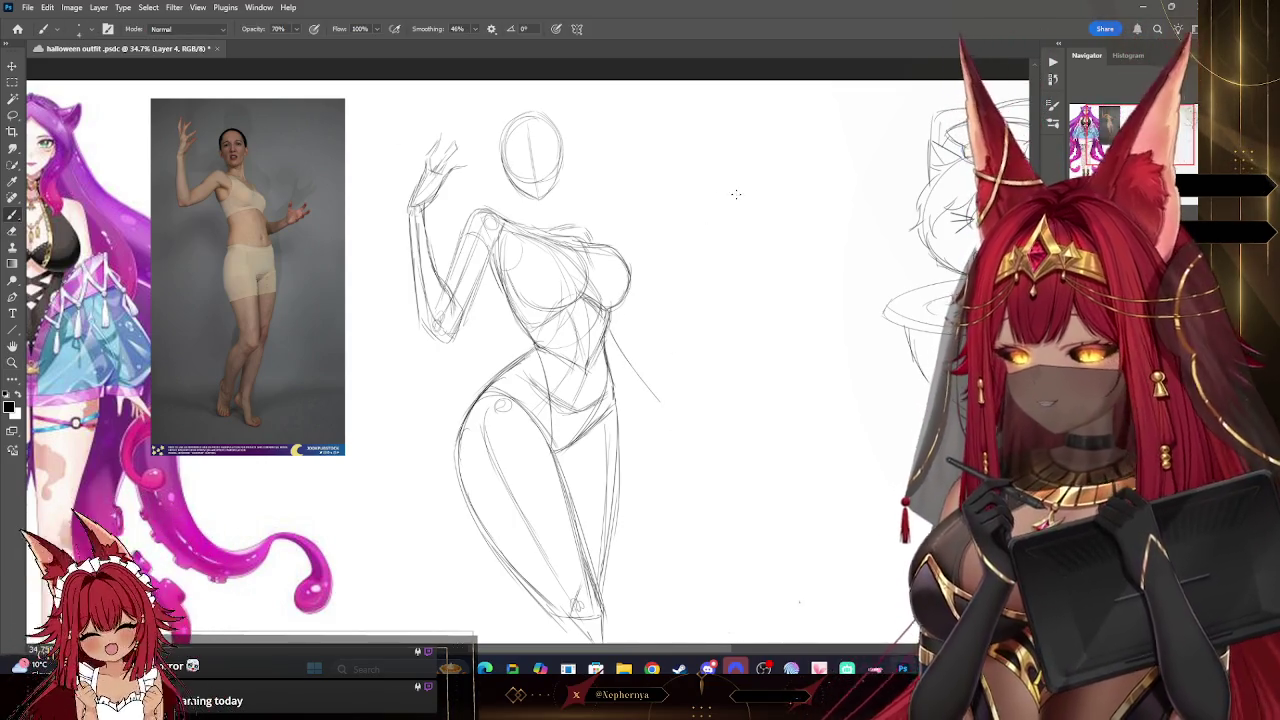
{"action": "key", "text": "ctrl+z"}
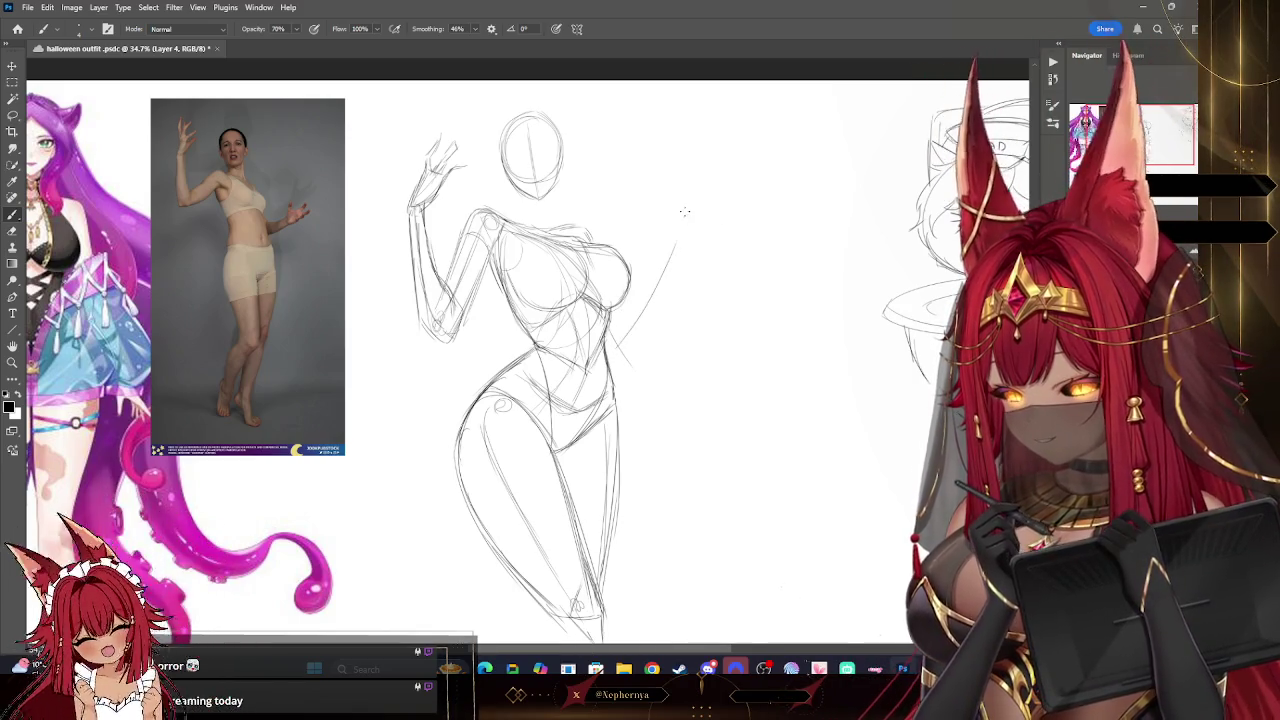
{"action": "left_click_drag", "start_coordinate": [612, 345], "coordinate": [674, 240]}
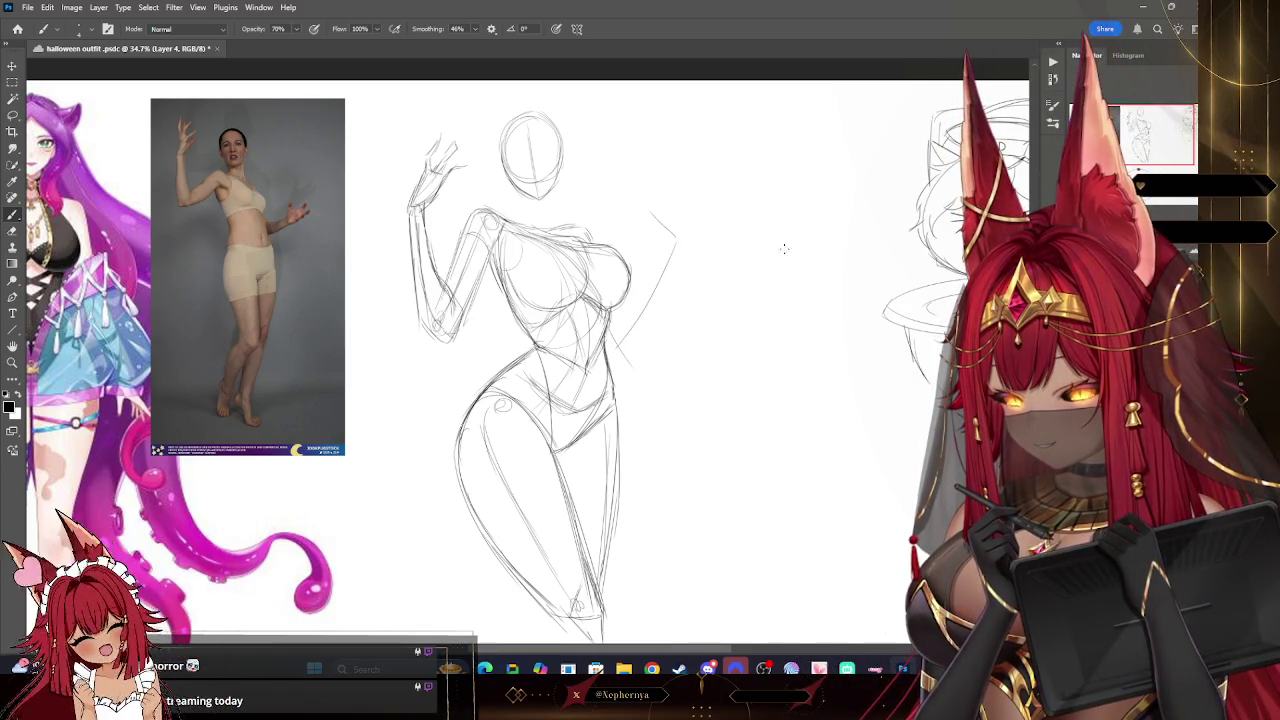
{"action": "key", "text": "ctrl+z"}
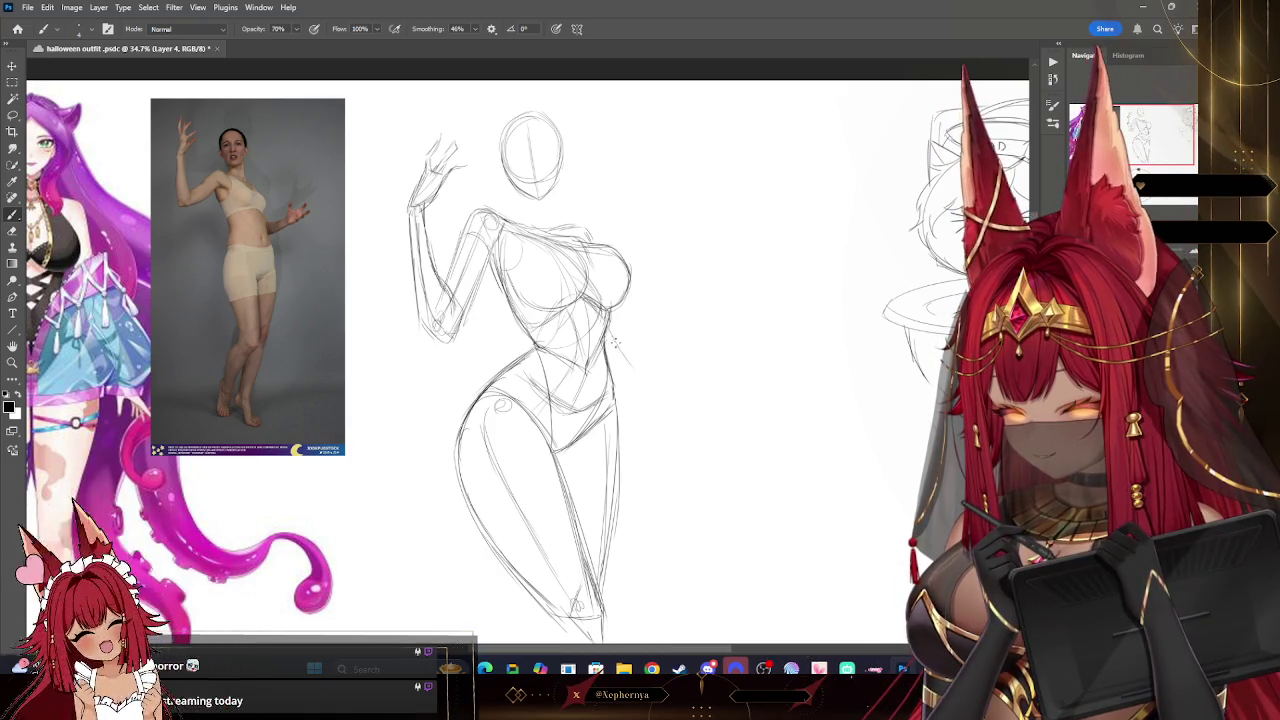
{"action": "left_click_drag", "start_coordinate": [682, 411], "coordinate": [722, 428]}
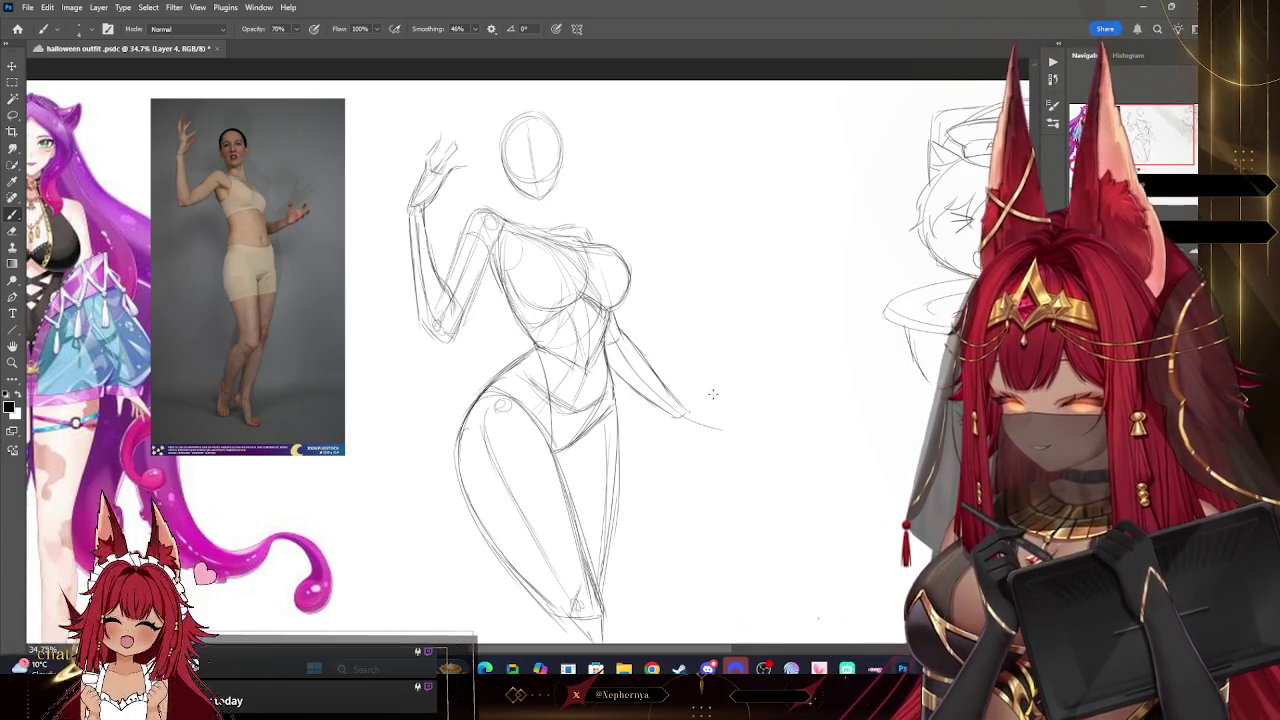
- Pan to the sketch's right side and reframe the sheet
{"action": "left_click_drag", "start_coordinate": [707, 407], "coordinate": [650, 373]}
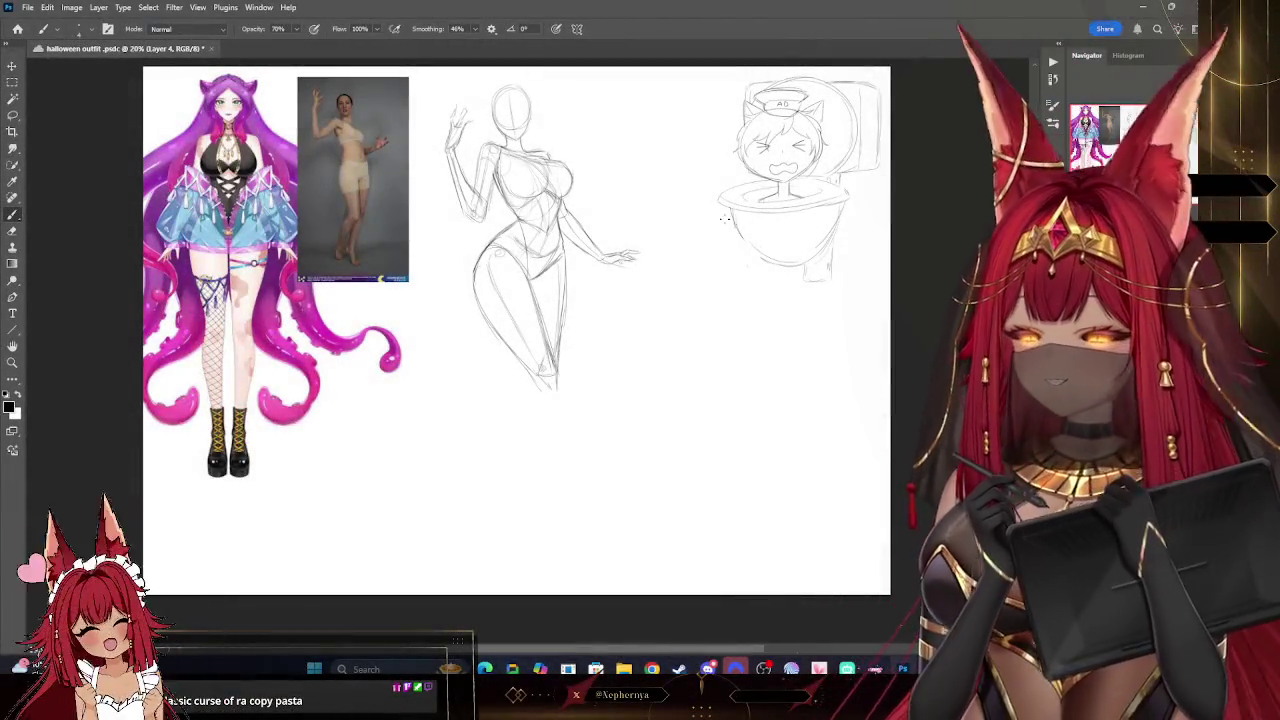
{"action": "key", "text": "z"}
{"action": "left_click_drag", "start_coordinate": [580, 381], "coordinate": [140, 260]}
{"action": "left_click", "coordinate": [13, 215]}
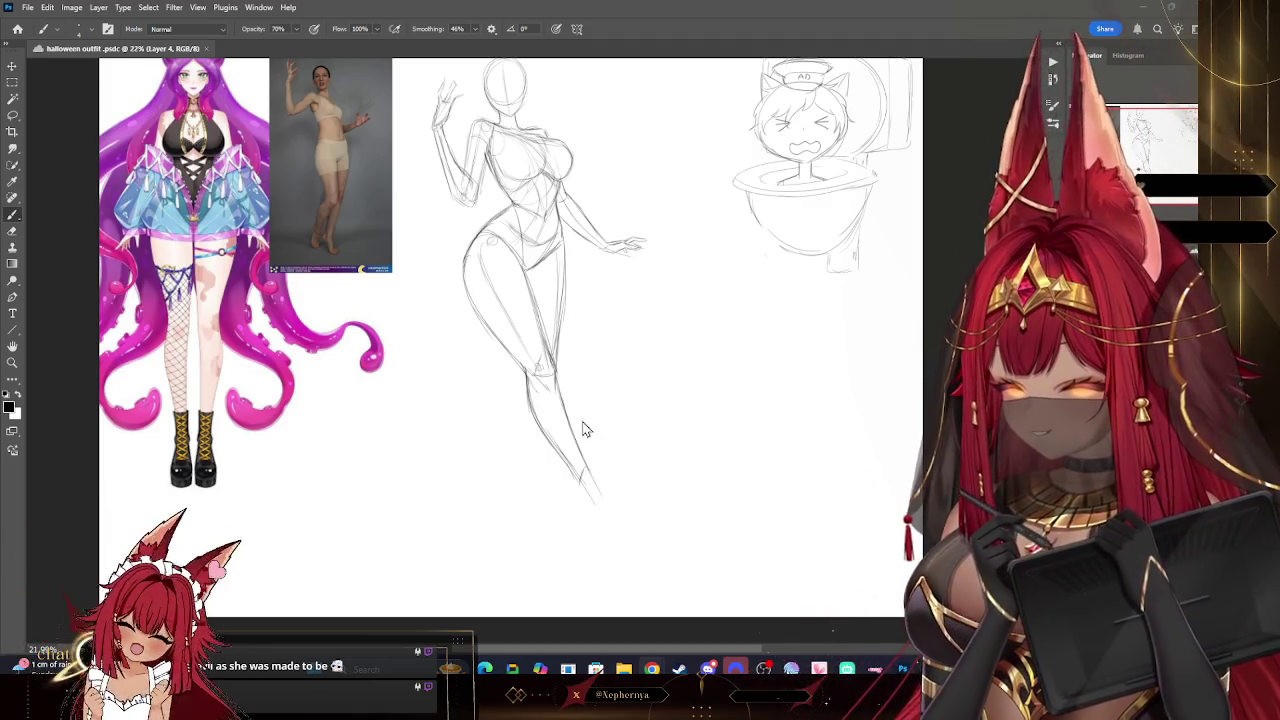
- Rotate the pose sketch's lower leg about 13° around the knee
{"action": "key", "text": "l"}
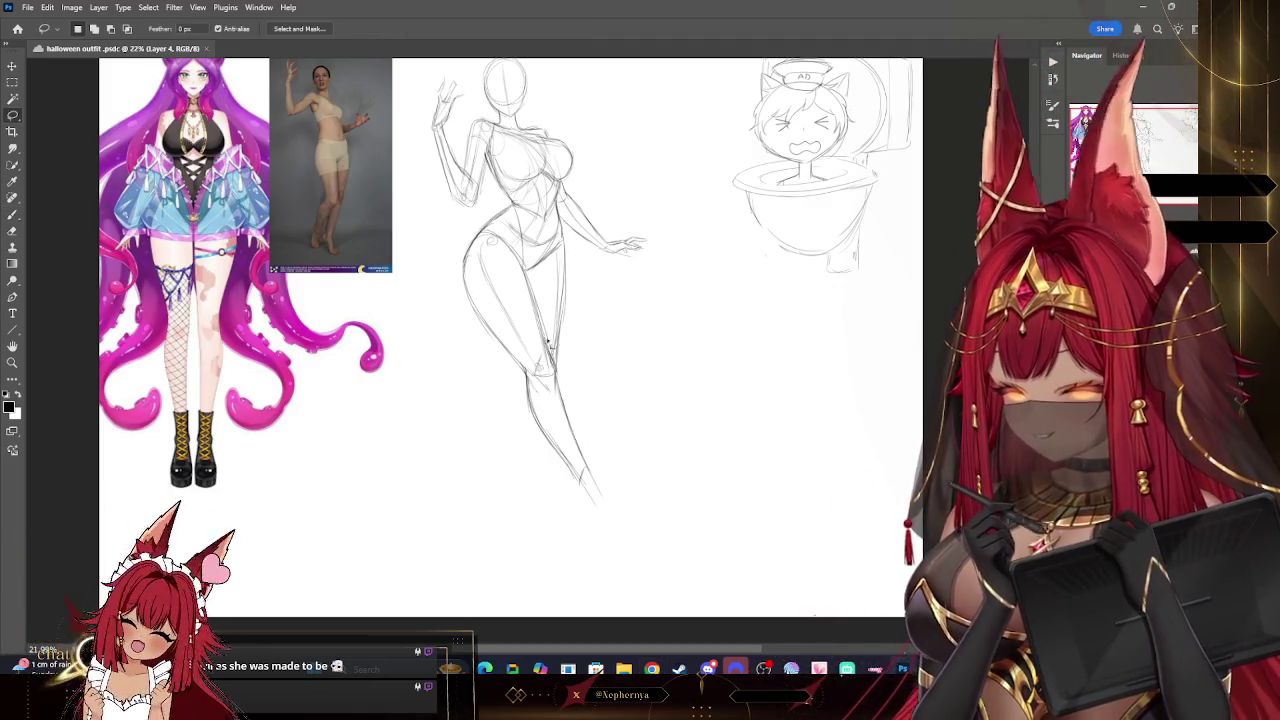
{"action": "left_click_drag", "start_coordinate": [548, 342], "coordinate": [628, 521]}
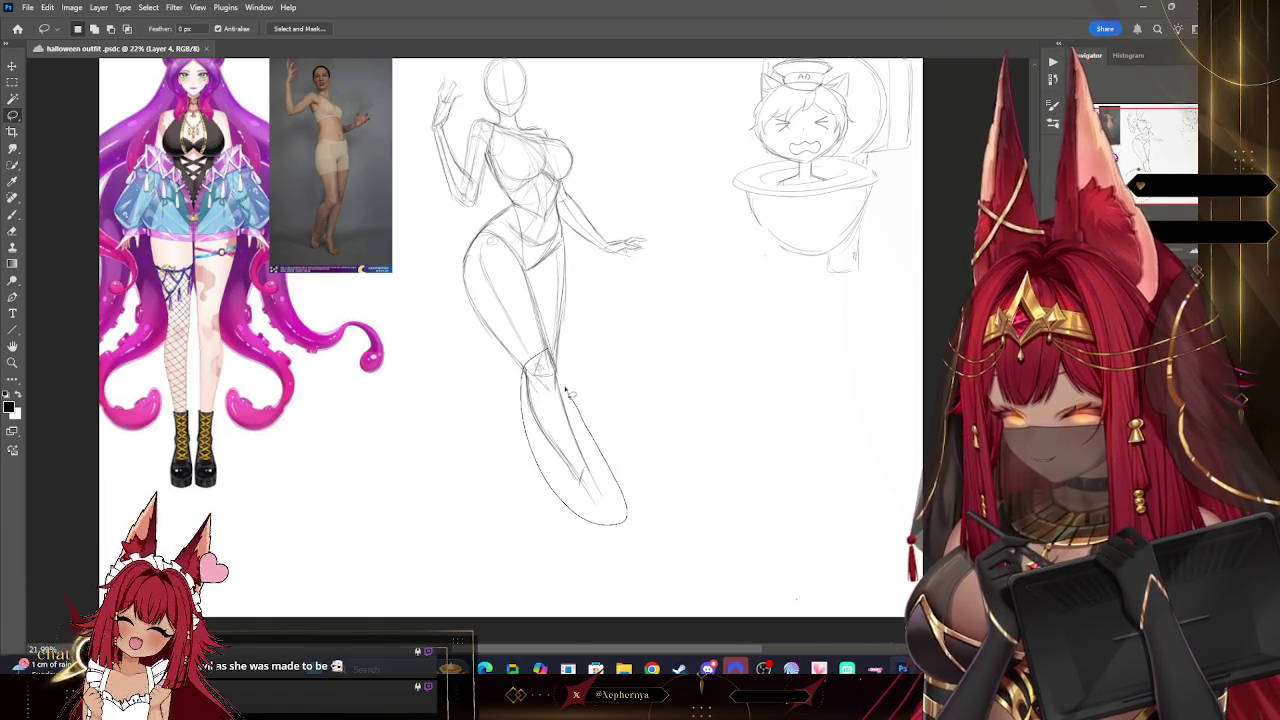
{"action": "key", "text": "v"}
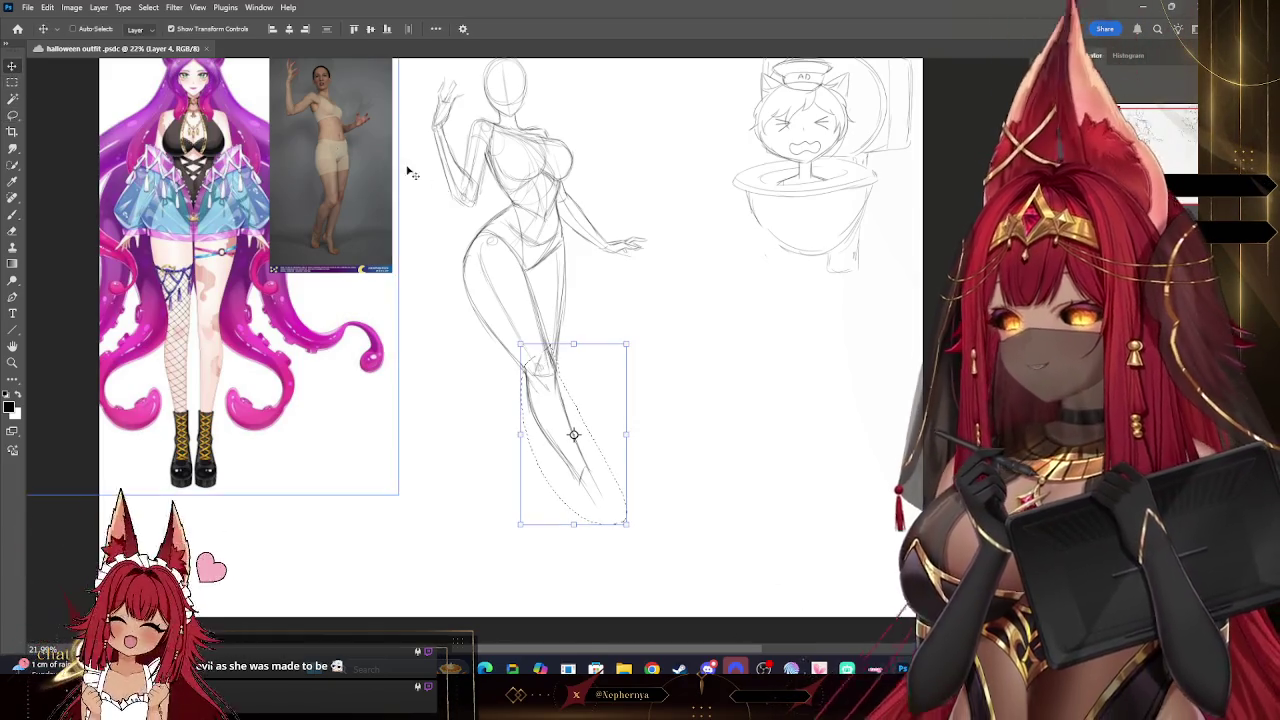
{"action": "left_click_drag", "start_coordinate": [573, 434], "coordinate": [541, 364]}
{"action": "mouse_move", "coordinate": [645, 326]}
{"action": "left_mouse_down"}
{"action": "mouse_move", "coordinate": [648, 352]}
{"action": "mouse_move", "coordinate": [655, 340]}
{"action": "left_mouse_up"}
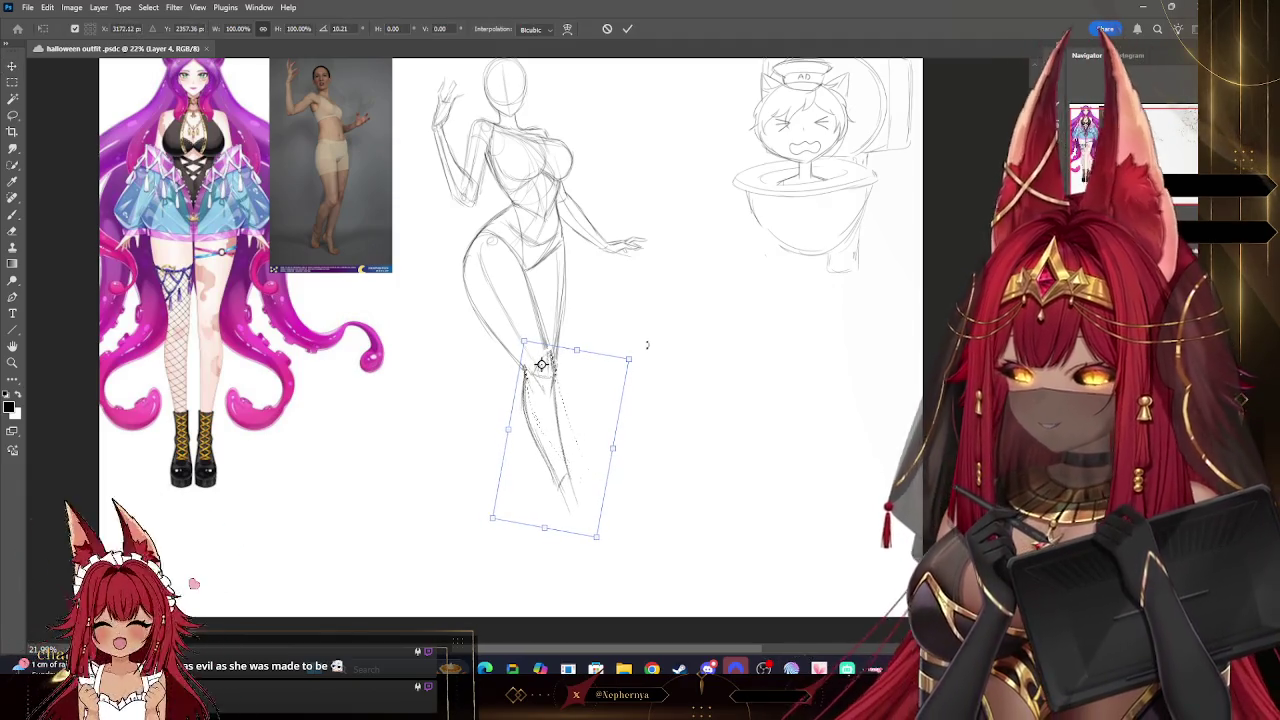
{"action": "left_click", "coordinate": [13, 214]}
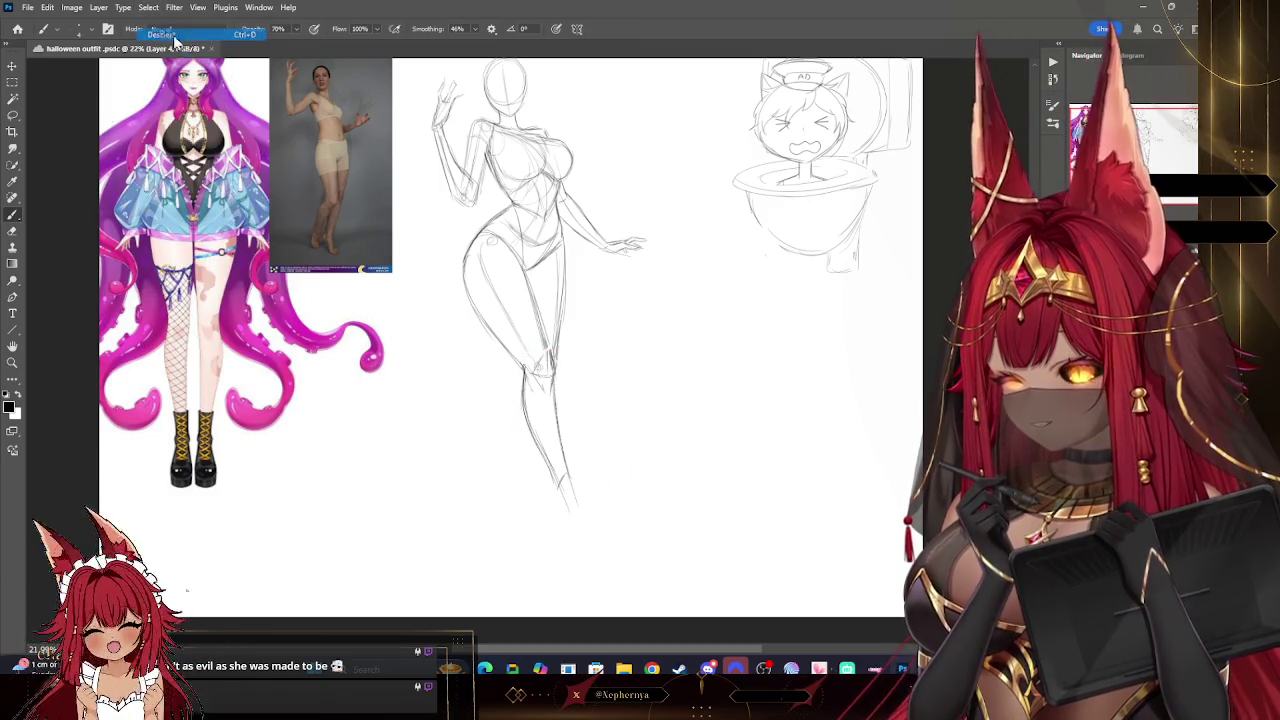
{"action": "scroll", "coordinate": [549, 443], "scroll_direction": "down", "scroll_amount": 2}
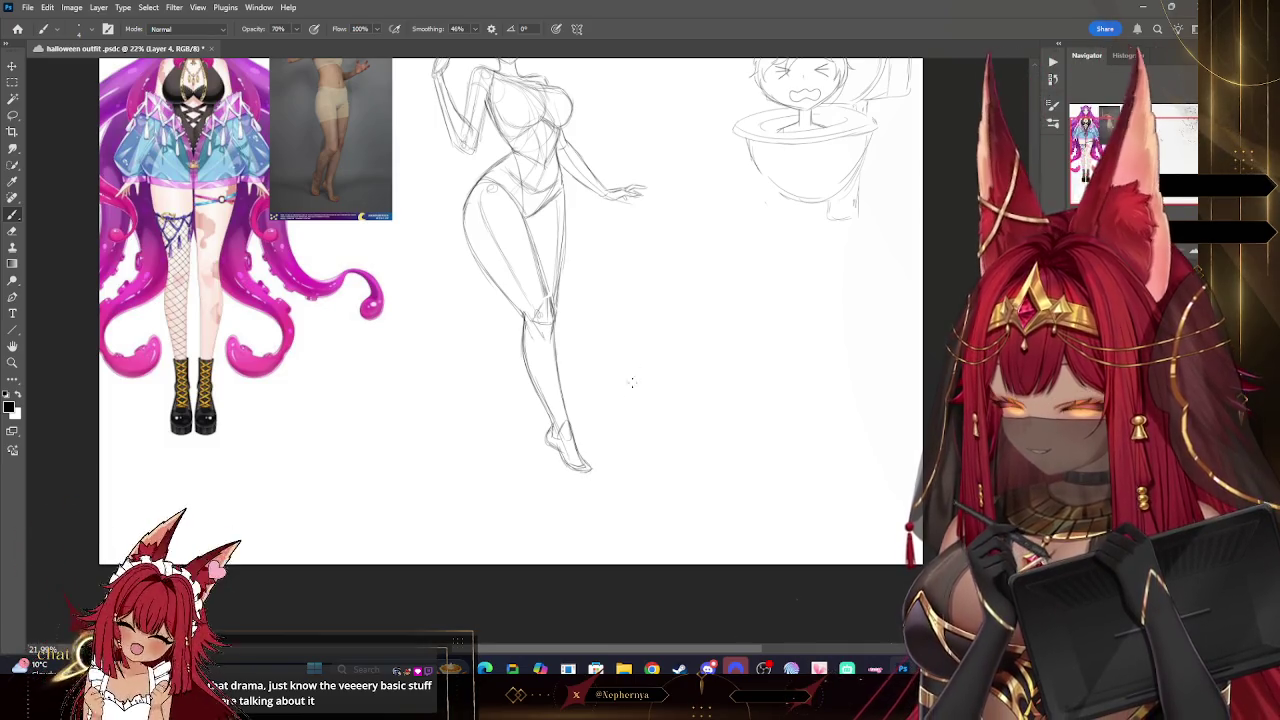
- Raise the selected foot higher, then deselect it
{"action": "left_click", "coordinate": [12, 115]}
{"action": "left_click_drag", "start_coordinate": [569, 492], "coordinate": [570, 447]}
{"action": "key", "text": "v"}
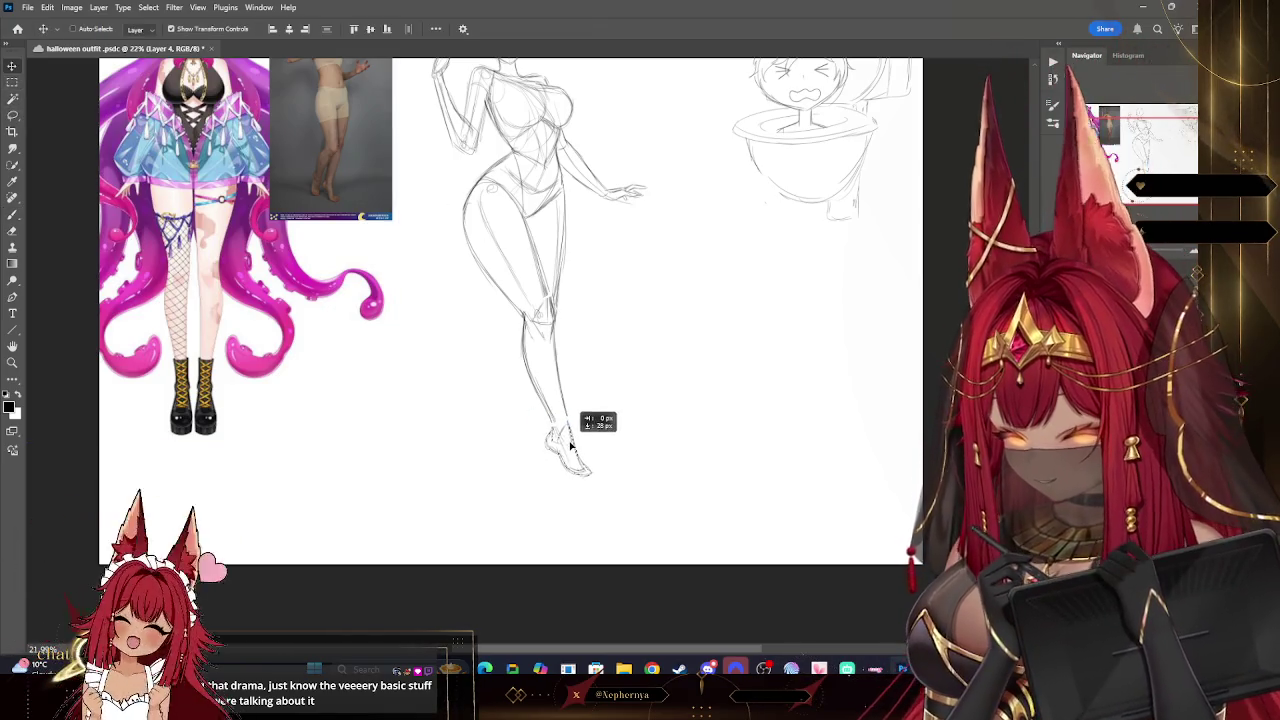
{"action": "key", "text": "b"}
{"action": "left_click", "coordinate": [148, 7]}
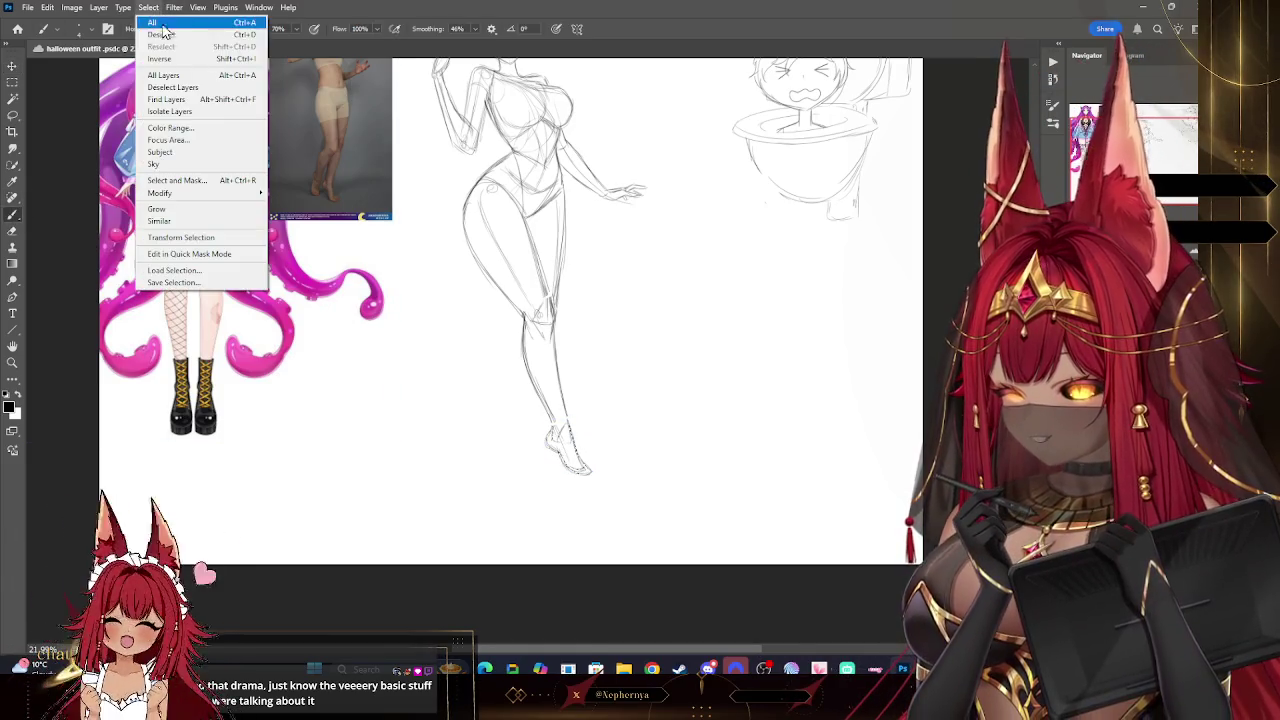
{"action": "left_click", "coordinate": [160, 34]}
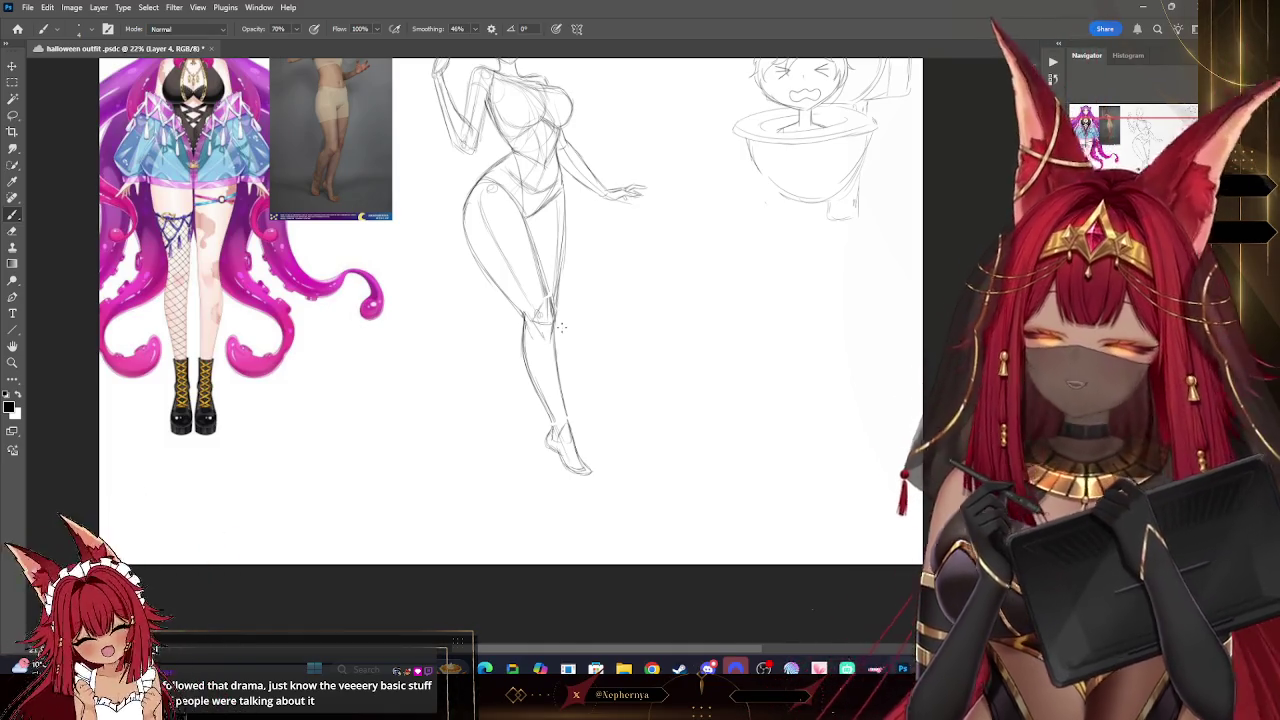
- Zoom in and redraw the foot with a cleaner, more defined shape
{"action": "left_click", "coordinate": [12, 362]}
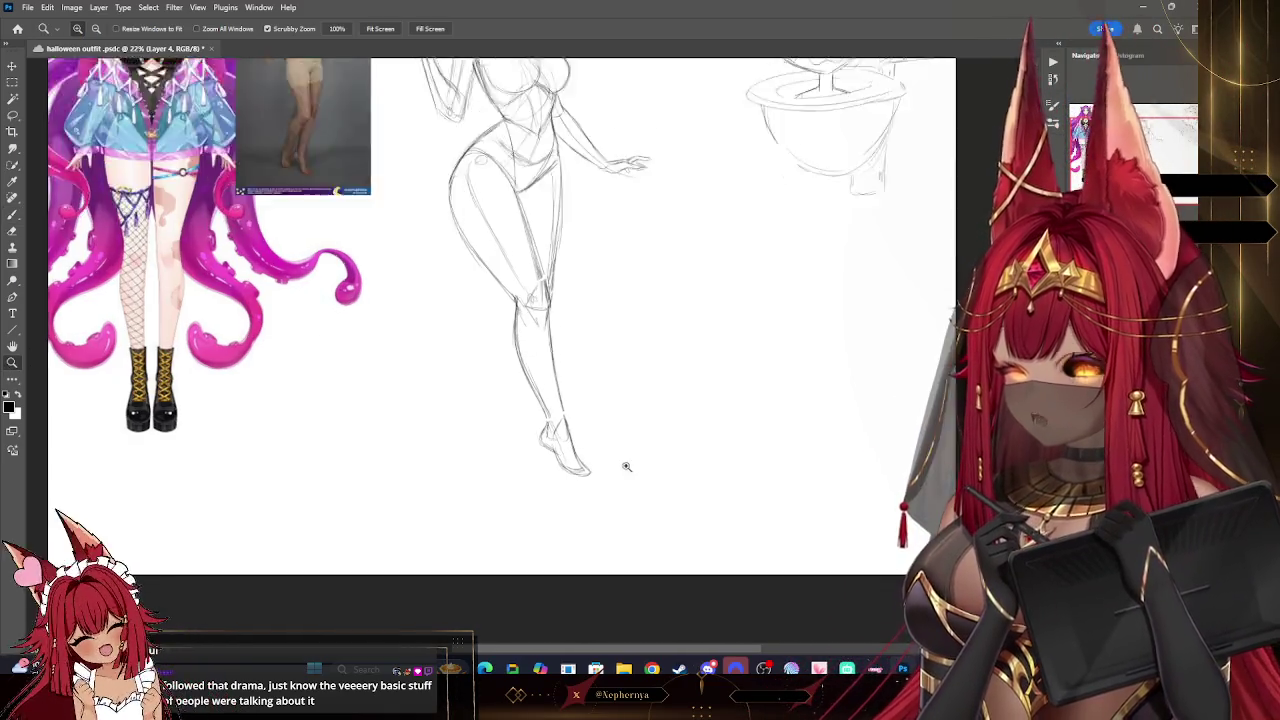
{"action": "left_click_drag", "start_coordinate": [623, 466], "coordinate": [631, 389]}
{"action": "key", "text": "b"}
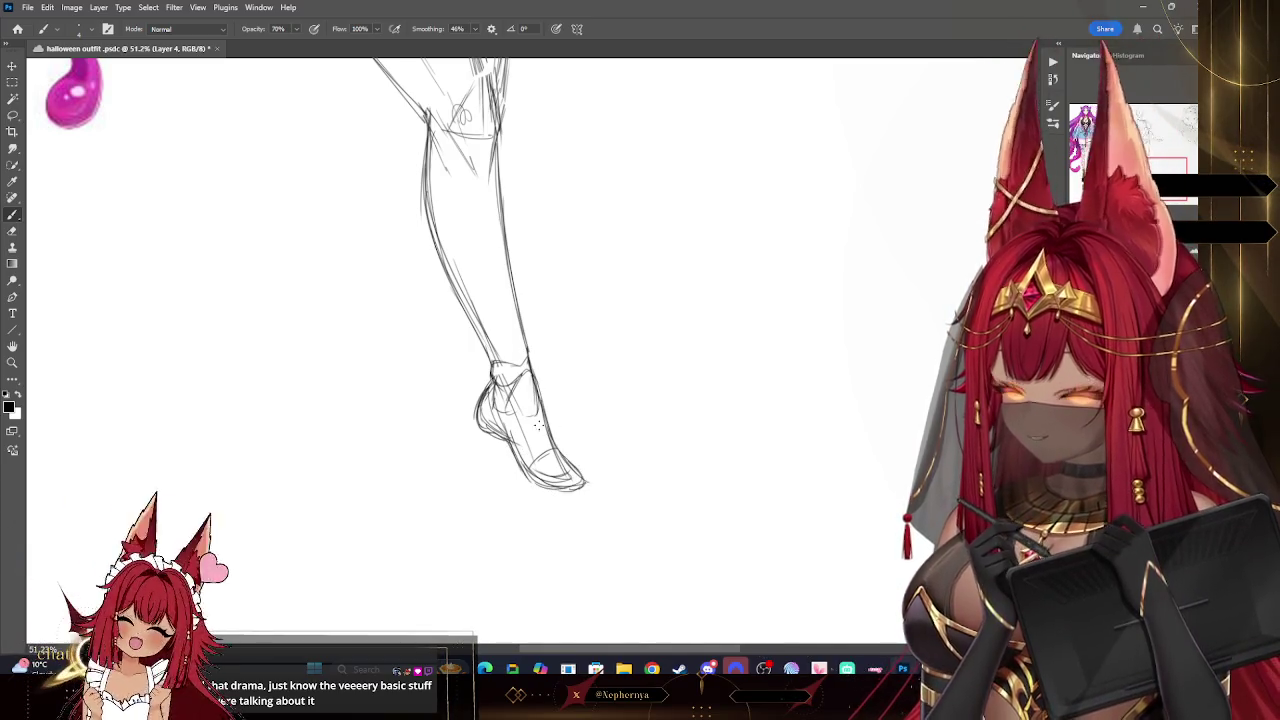
{"action": "key", "text": "z"}
{"action": "left_click_drag", "start_coordinate": [441, 321], "coordinate": [43, 193]}
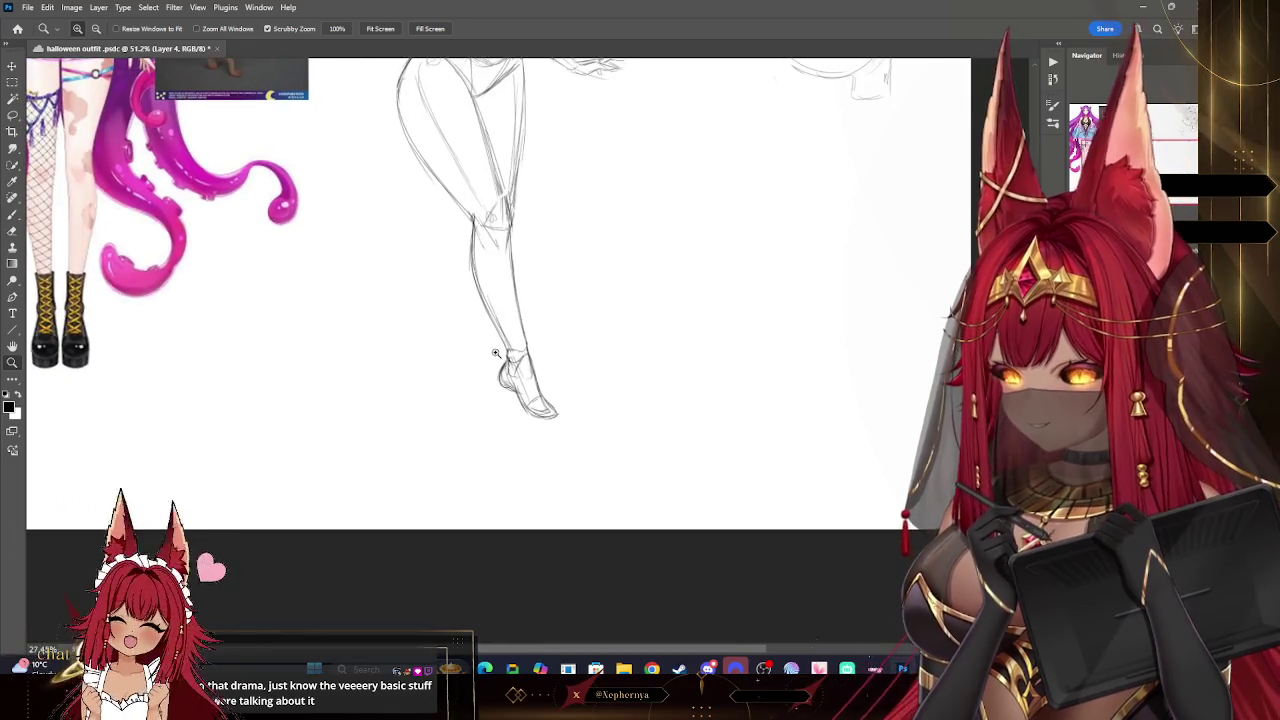
{"action": "key", "text": "b"}
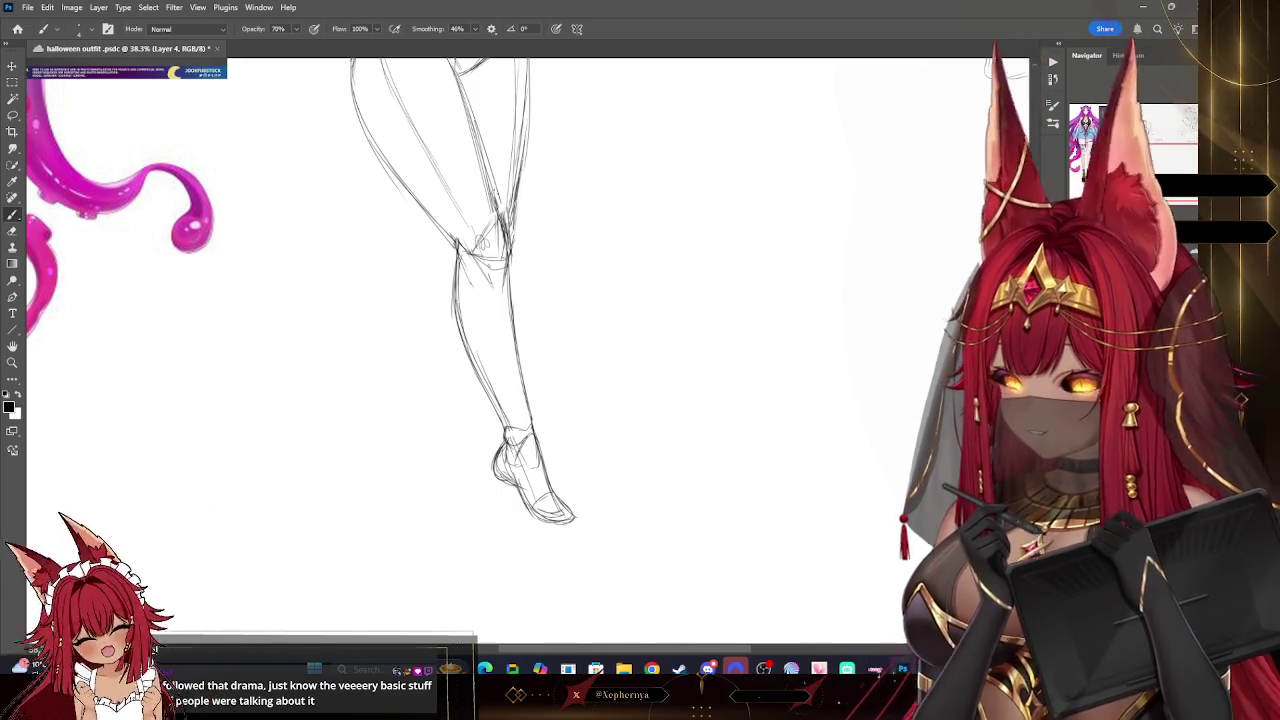
{"action": "key", "text": "z"}
{"action": "scroll", "coordinate": [188, 314], "scroll_direction": "down", "scroll_amount": 3}
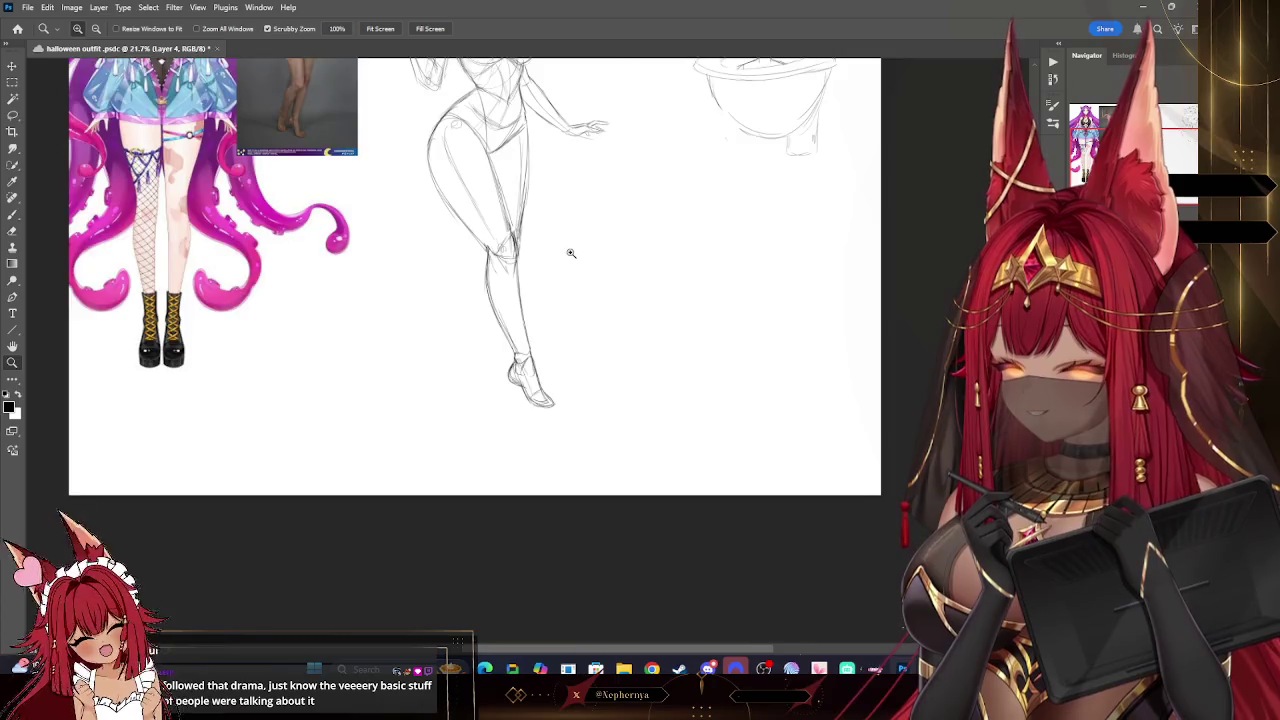
{"action": "scroll", "coordinate": [569, 251], "scroll_direction": "up", "scroll_amount": 2}
{"action": "left_click", "coordinate": [13, 215]}
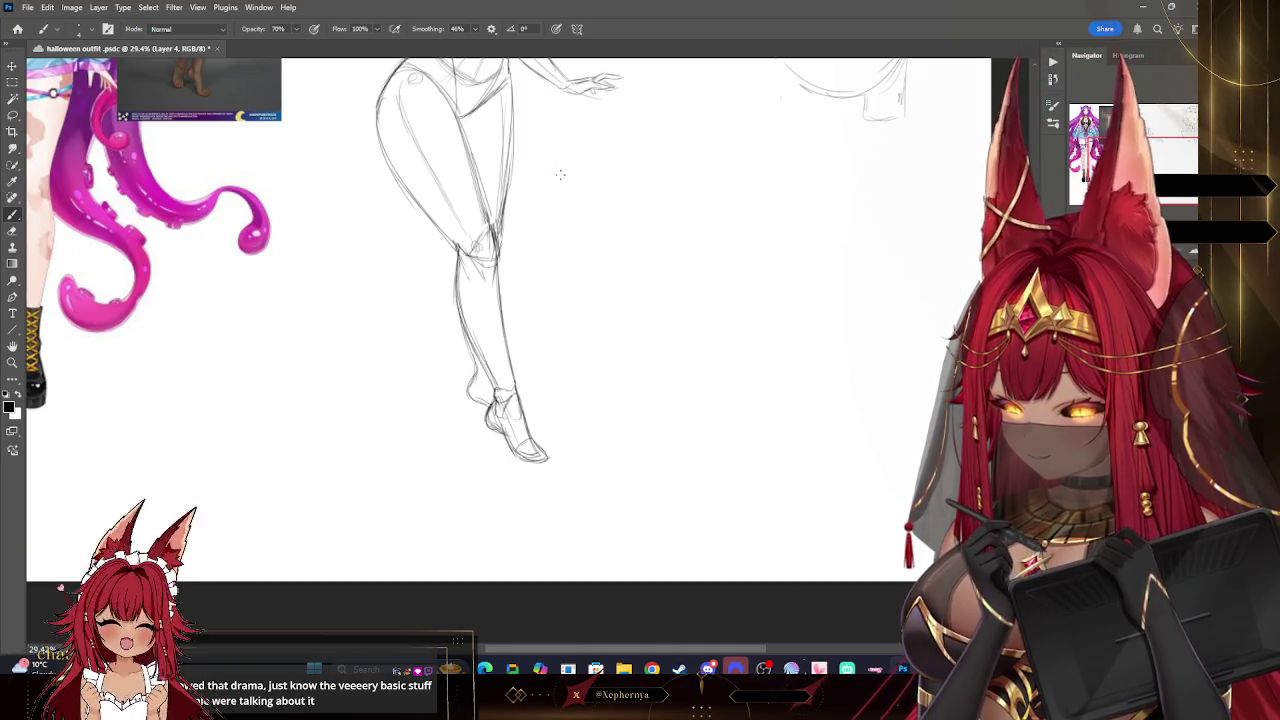
{"action": "left_click", "coordinate": [12, 362]}
{"action": "mouse_move", "coordinate": [600, 390]}
{"action": "left_mouse_down"}
{"action": "mouse_move", "coordinate": [523, 386]}
{"action": "mouse_move", "coordinate": [620, 400]}
{"action": "left_mouse_up"}
- Stretch the lower leg and foot slightly longer downward, then deselect
{"action": "key", "text": "l"}
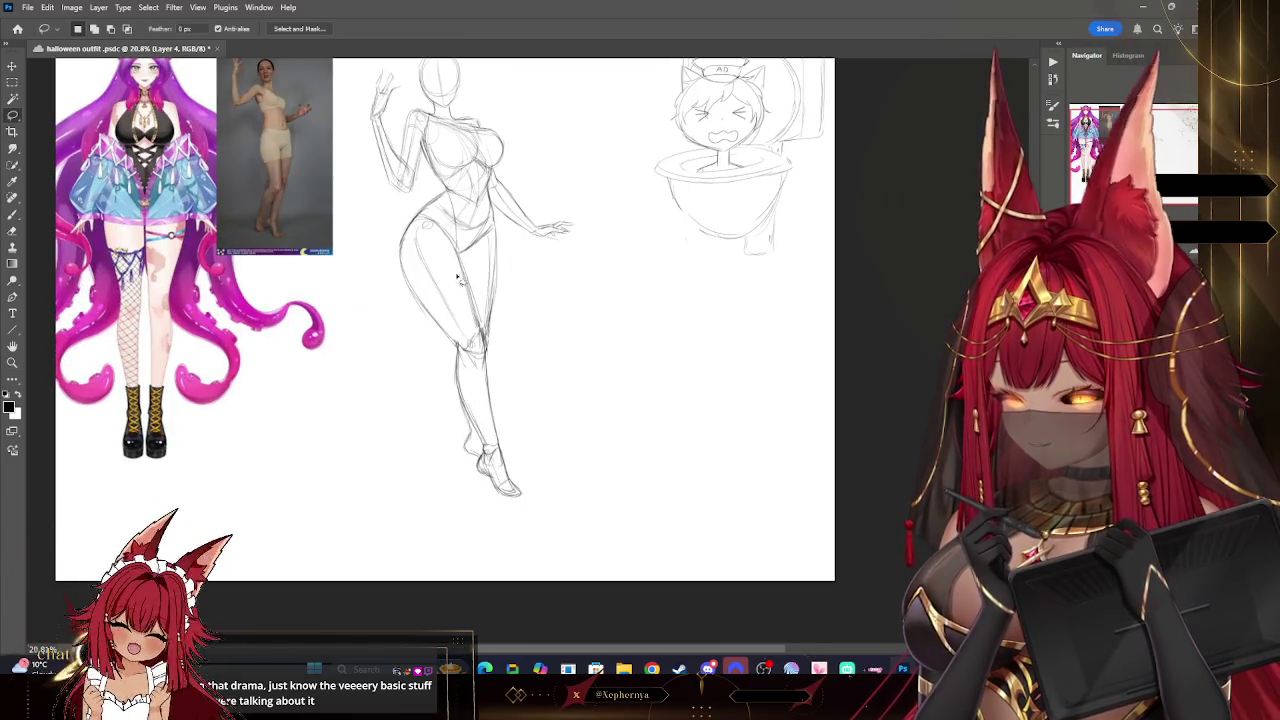
{"action": "left_click_drag", "start_coordinate": [467, 338], "coordinate": [484, 328]}
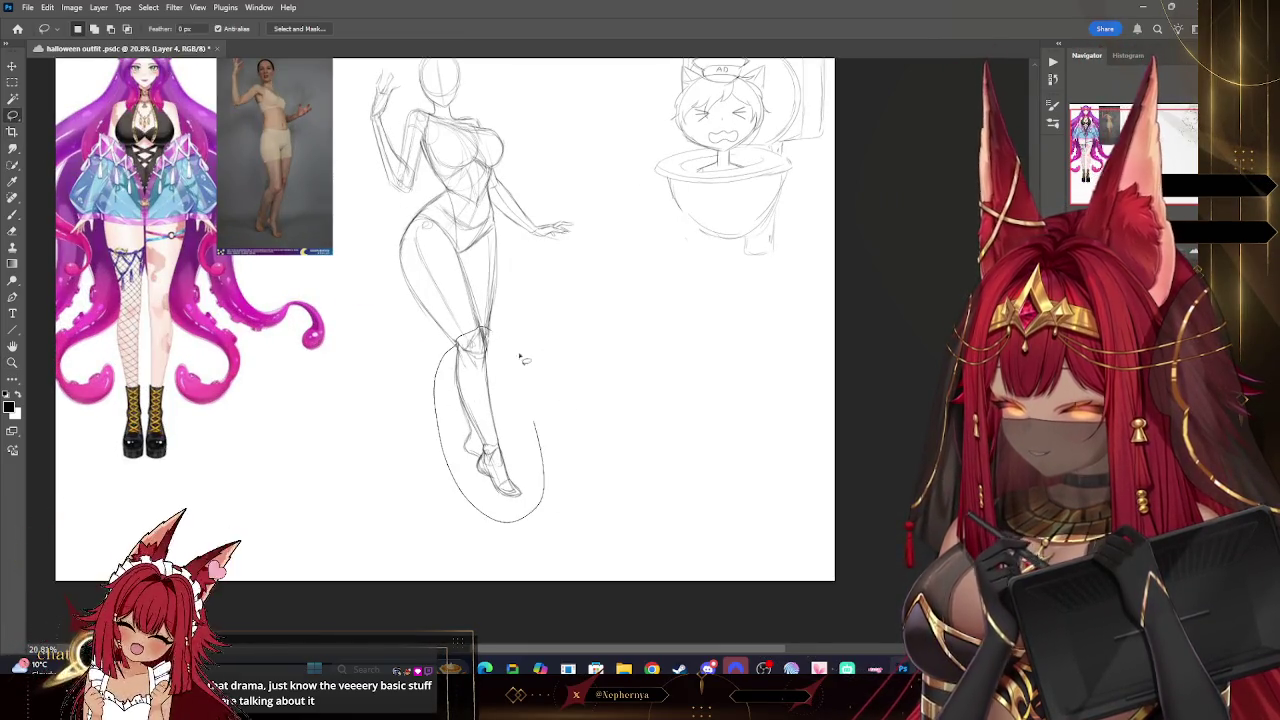
{"action": "key", "text": "v"}
{"action": "key", "text": "ctrl+t"}
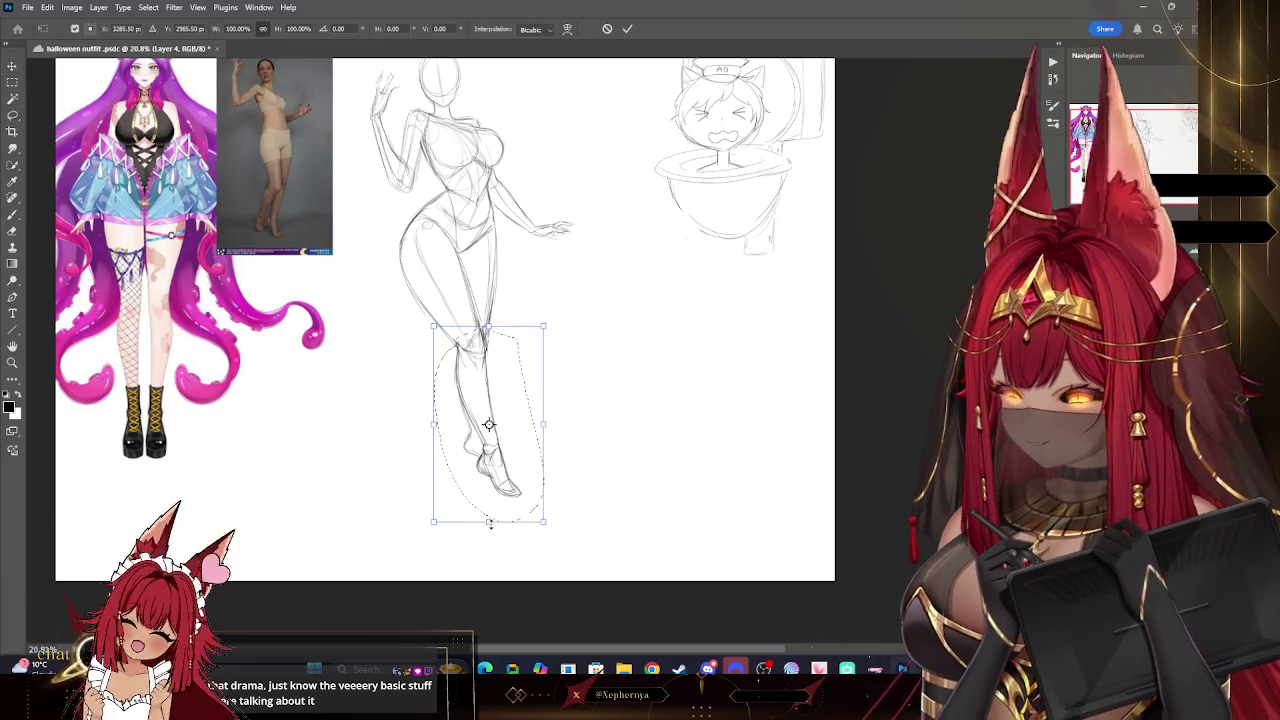
{"action": "left_click_drag", "start_coordinate": [489, 521], "coordinate": [489, 534]}
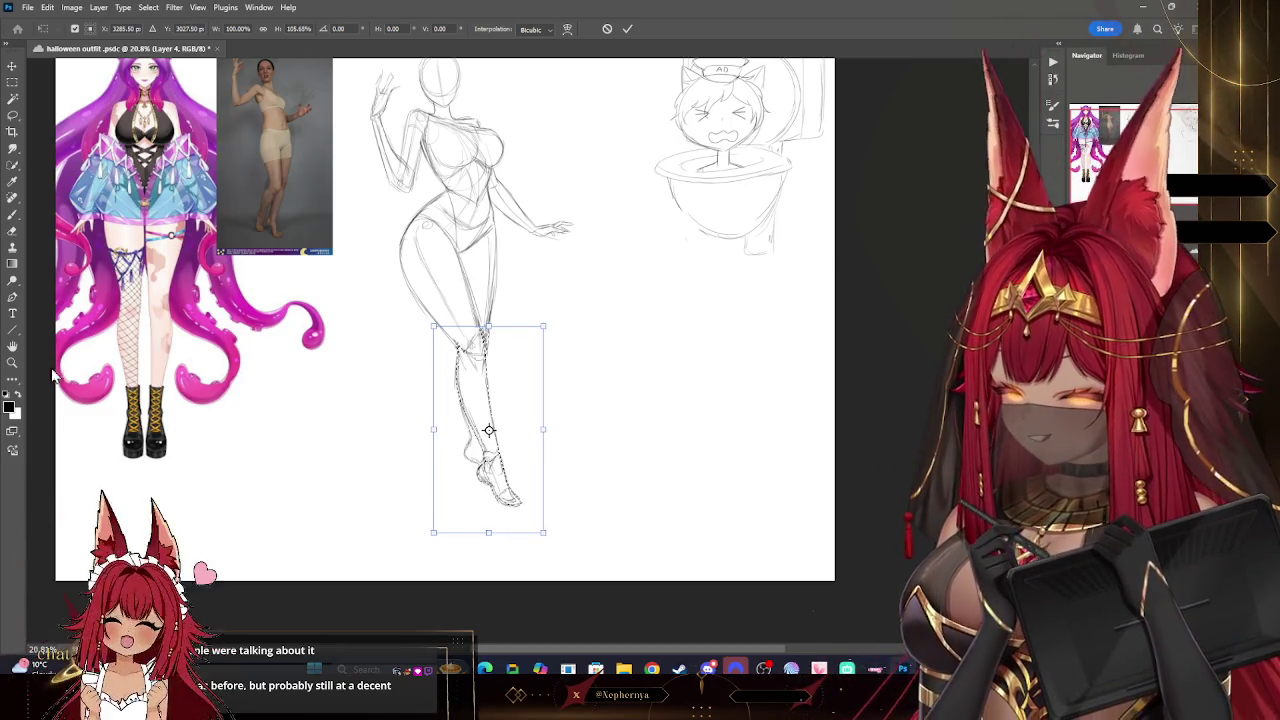
{"action": "key", "text": "Return"}
{"action": "key", "text": "z"}
{"action": "left_click", "coordinate": [148, 7]}
{"action": "left_click", "coordinate": [162, 35]}
{"action": "key", "text": "b"}
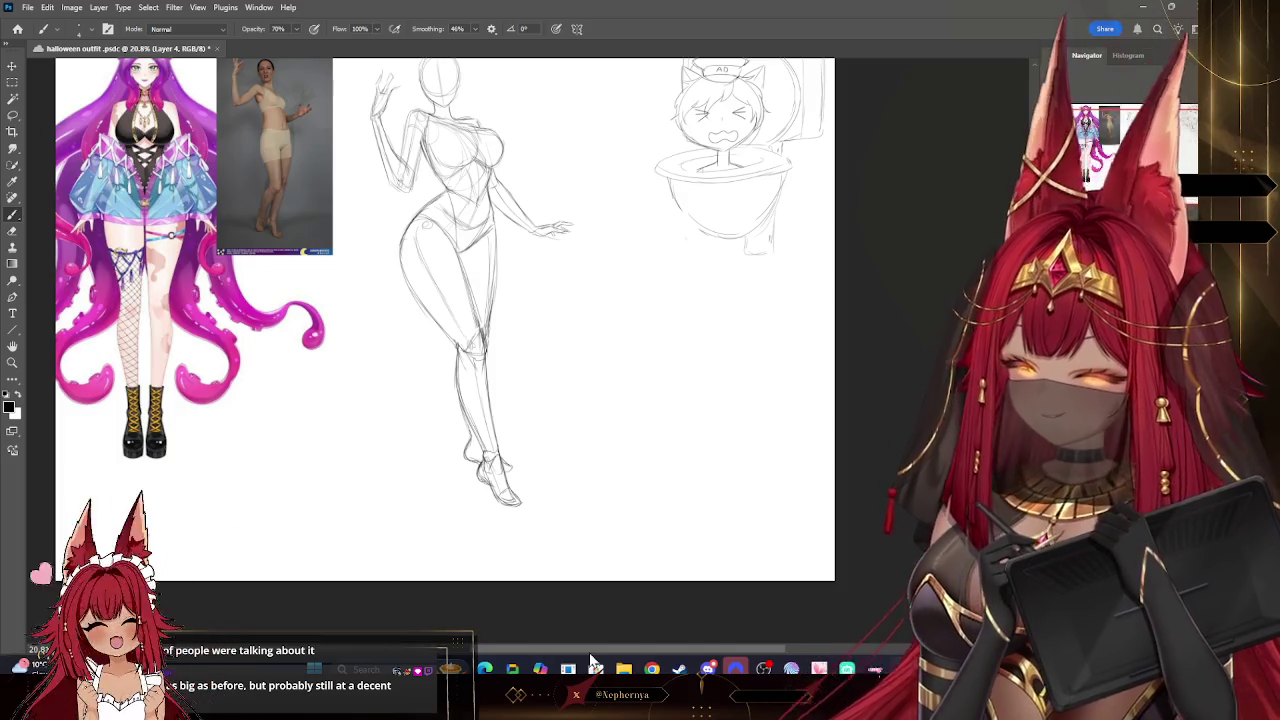
- Zoom out and shift the whole pose sketch slightly to the right
{"action": "key", "text": "z"}
{"action": "scroll", "coordinate": [518, 314], "scroll_direction": "down", "scroll_amount": 3}
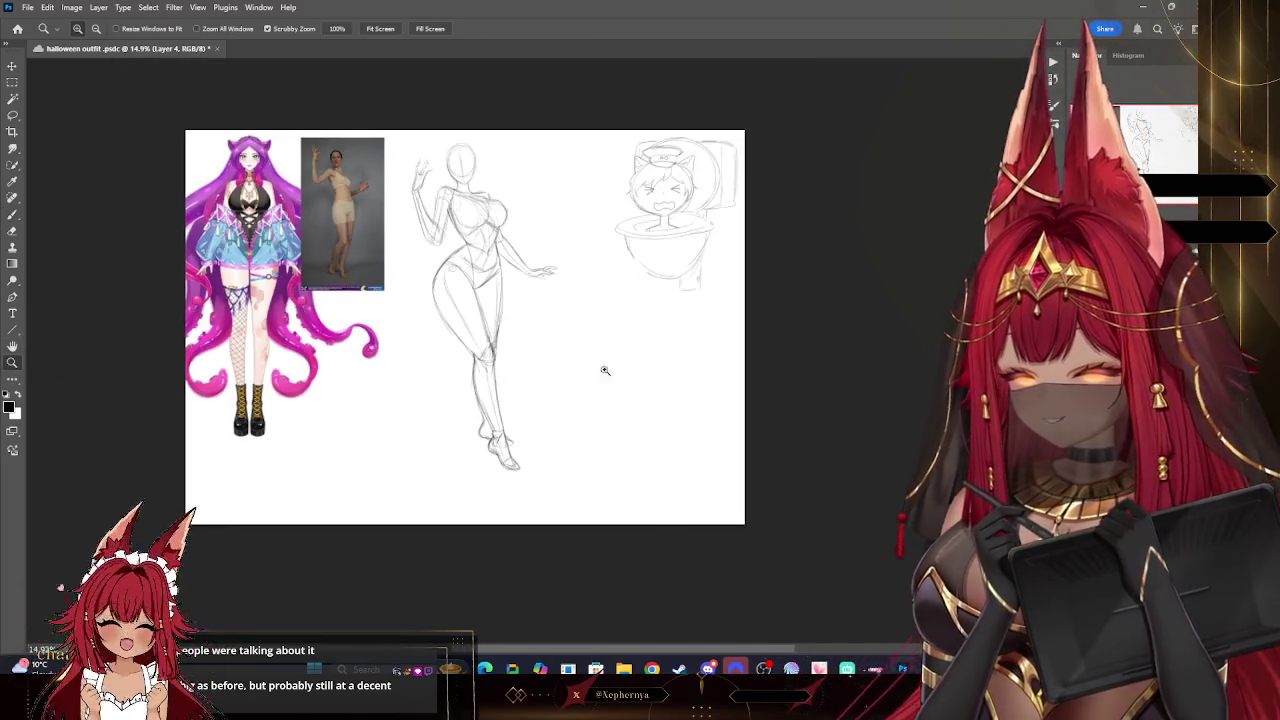
{"action": "key", "text": "v"}
{"action": "left_click_drag", "start_coordinate": [563, 208], "coordinate": [603, 209]}
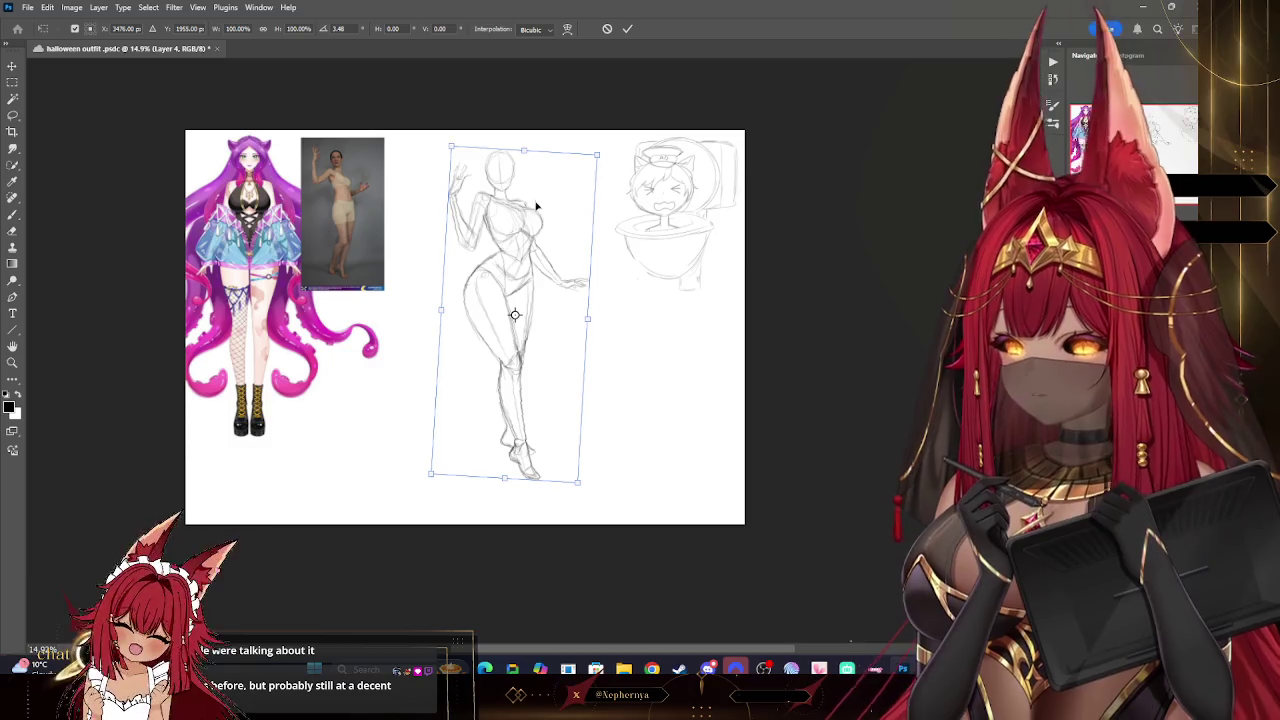
- Zoom in on the sketches to draw a ground shadow beneath the feet
{"action": "left_click_drag", "start_coordinate": [574, 196], "coordinate": [561, 293]}
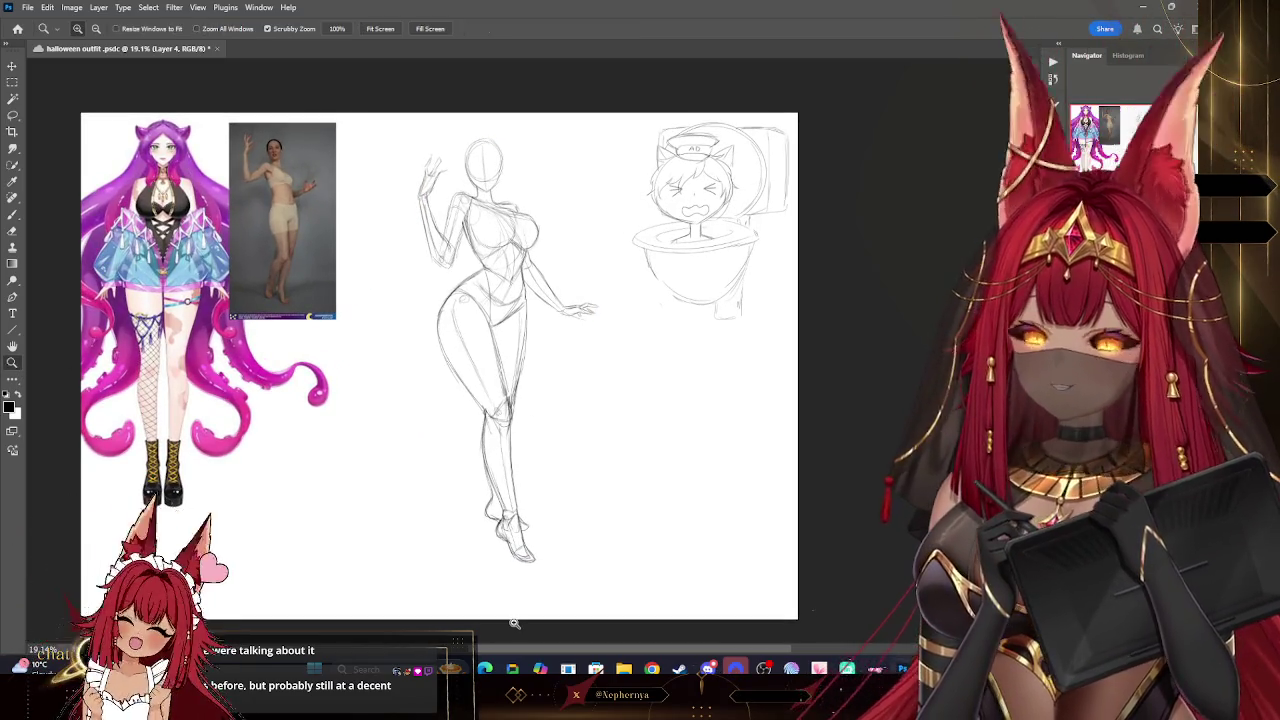
{"action": "key", "text": "b"}
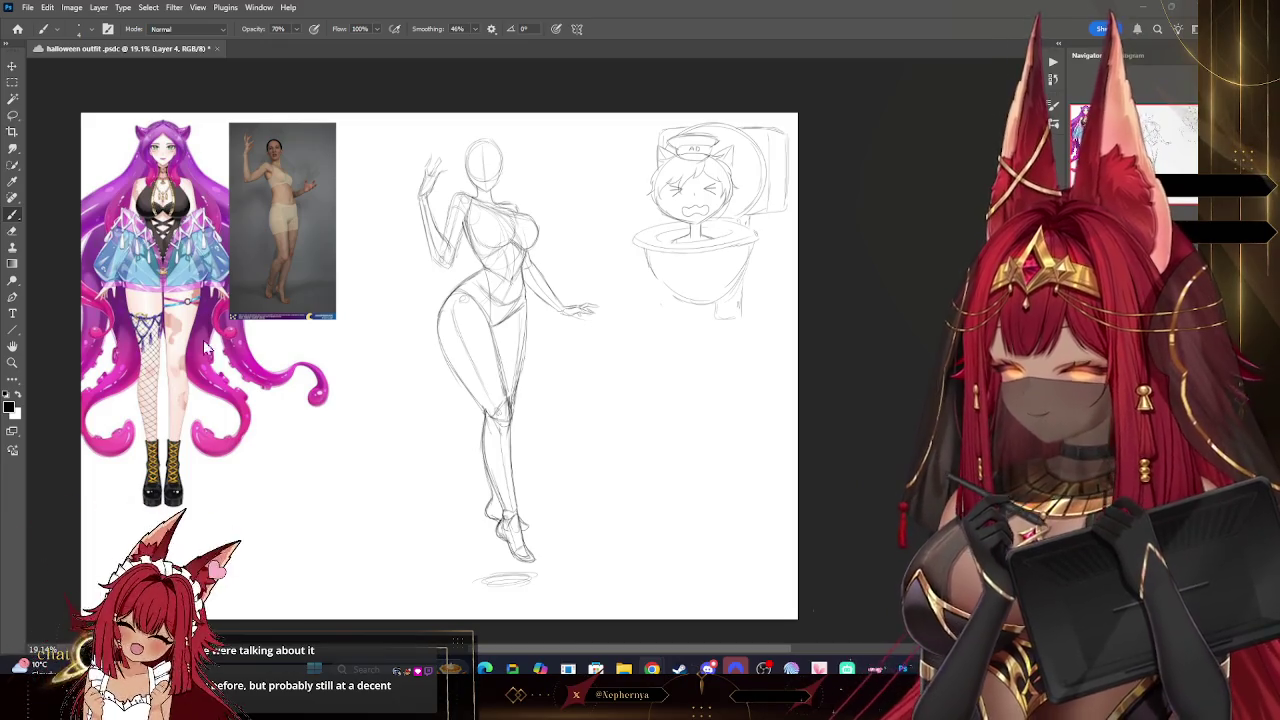
- Zoom in and move the raised hand down slightly
{"action": "left_click", "coordinate": [12, 362]}
{"action": "left_click_drag", "start_coordinate": [492, 152], "coordinate": [560, 152]}
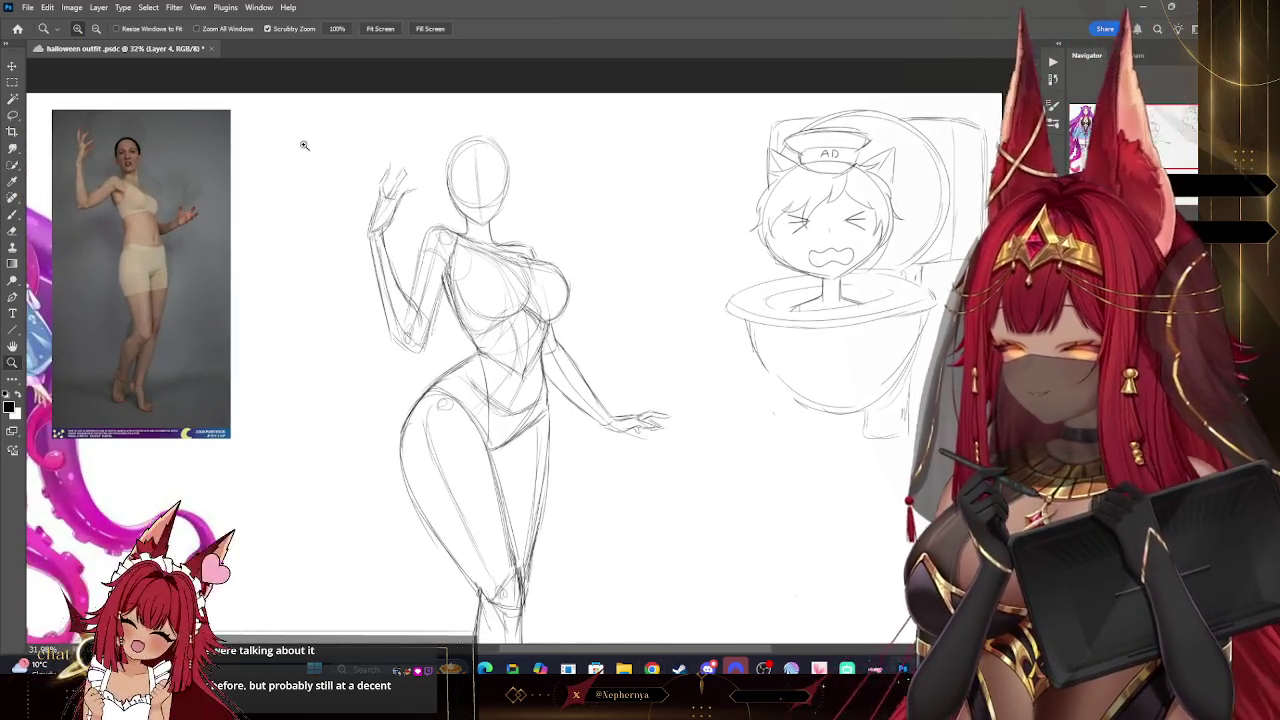
{"action": "left_click", "coordinate": [12, 115]}
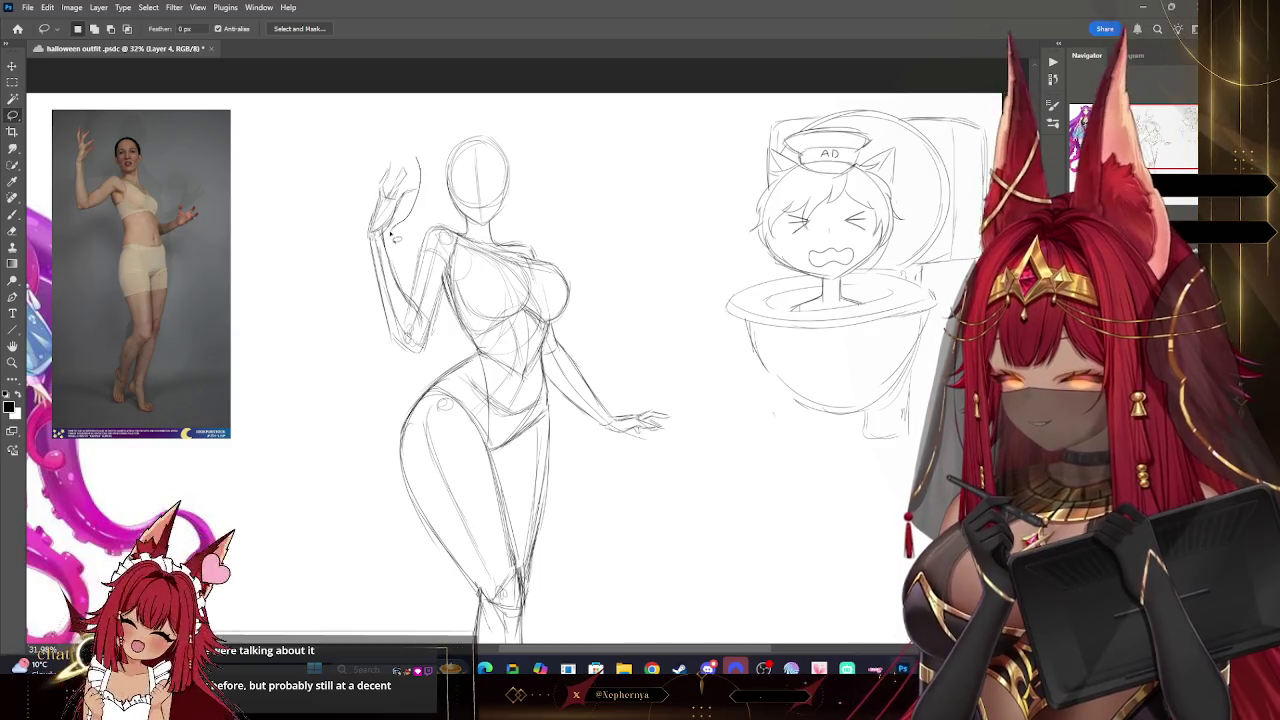
{"action": "key", "text": "v"}
{"action": "left_click_drag", "start_coordinate": [399, 174], "coordinate": [406, 184]}
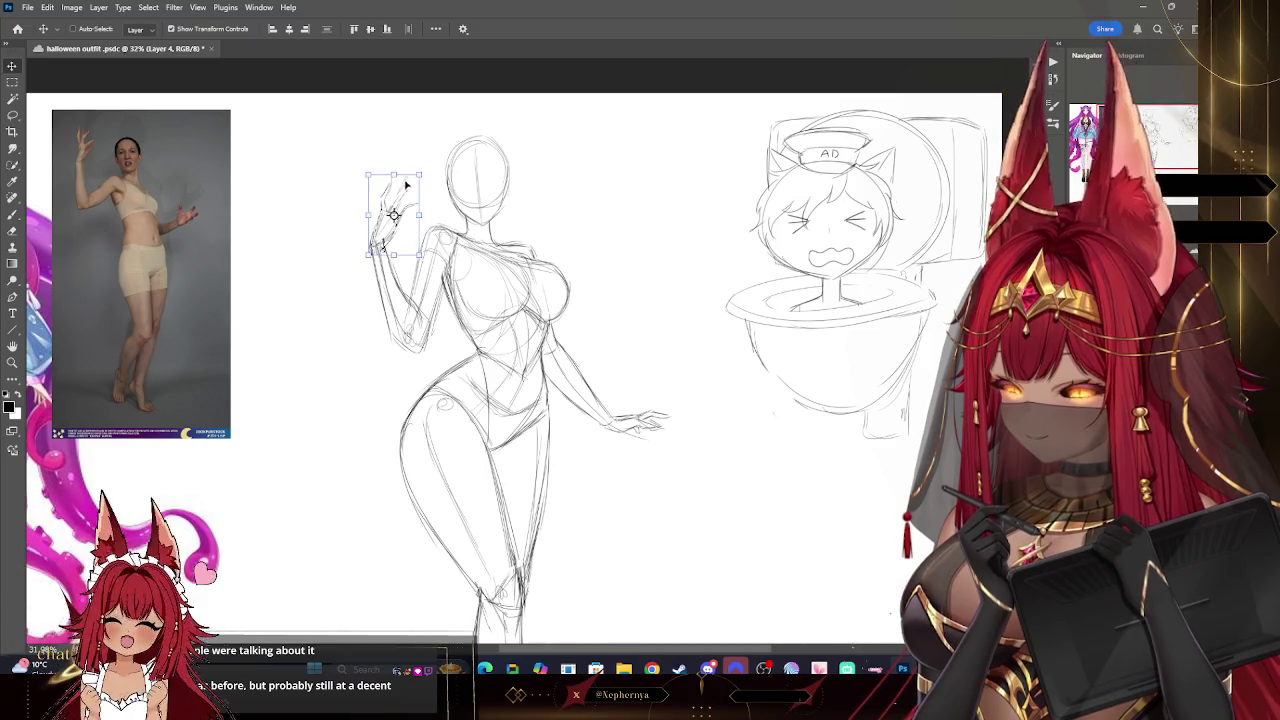
- Zoom out and fade the pose sketch layer to a faint low opacity
{"action": "left_click", "coordinate": [11, 363]}
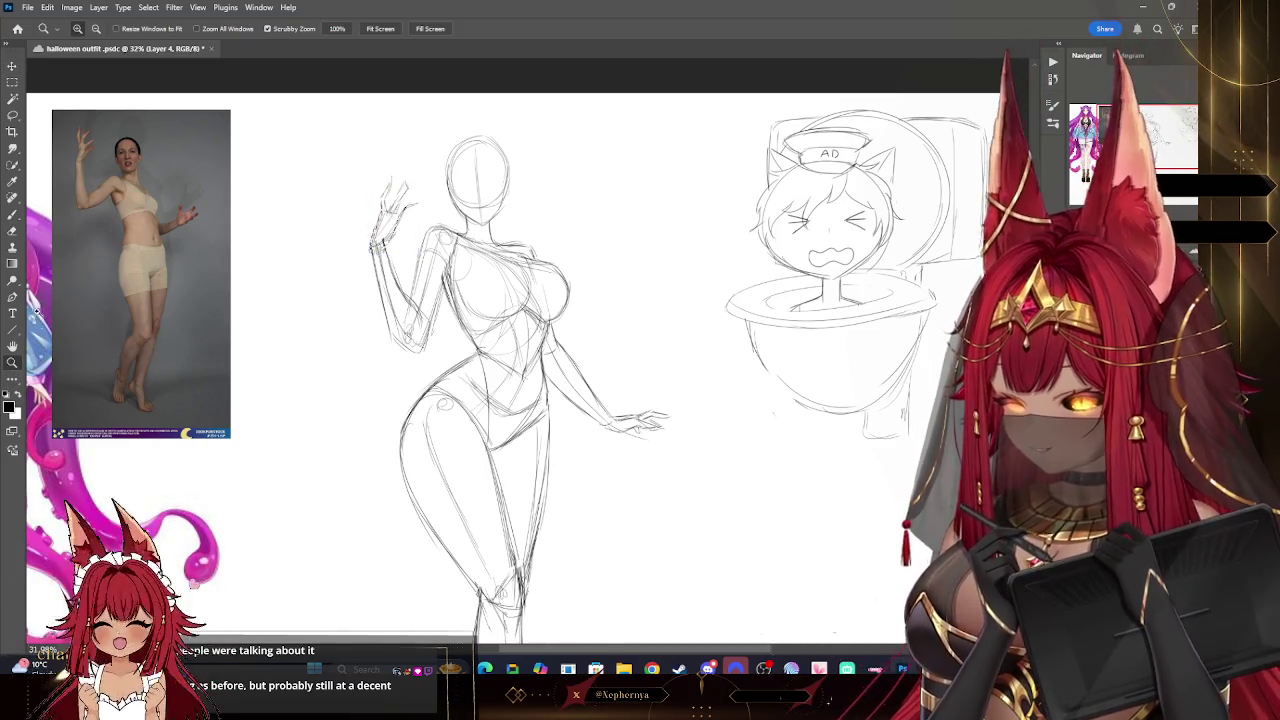
{"action": "scroll", "coordinate": [590, 135], "scroll_direction": "down", "scroll_amount": 3}
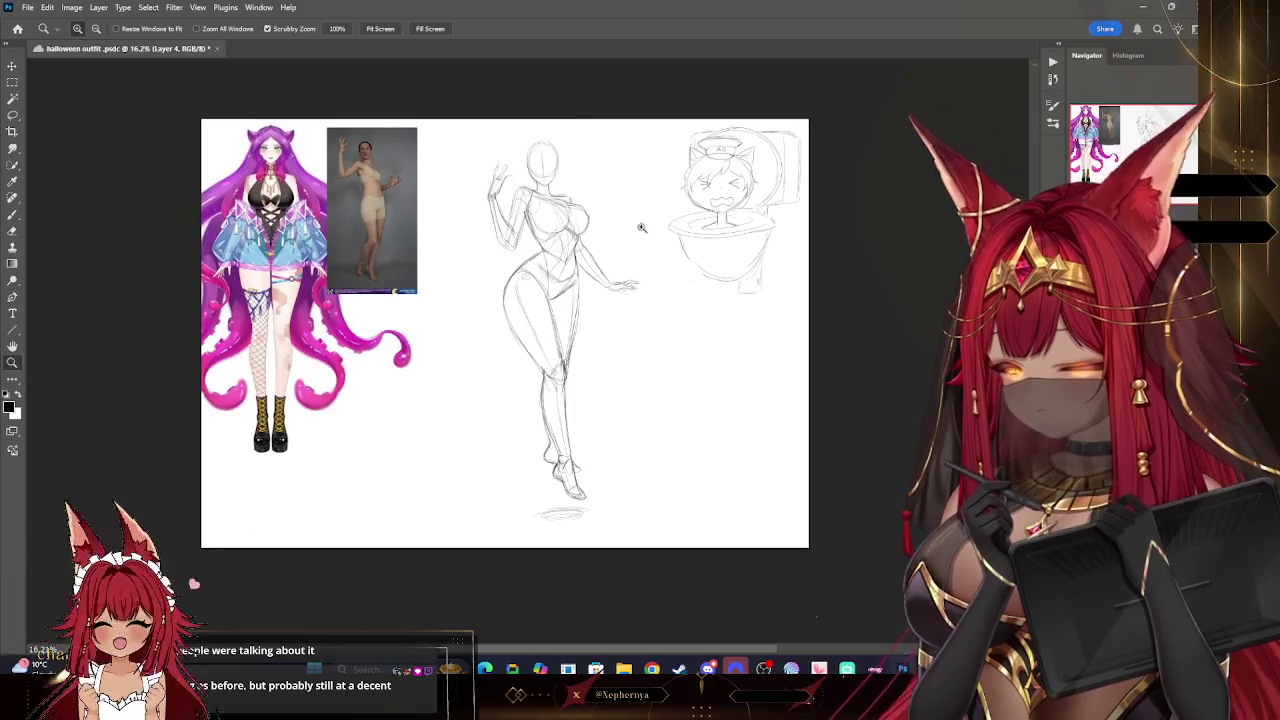
{"action": "scroll", "coordinate": [624, 286], "scroll_direction": "up", "scroll_amount": 1}
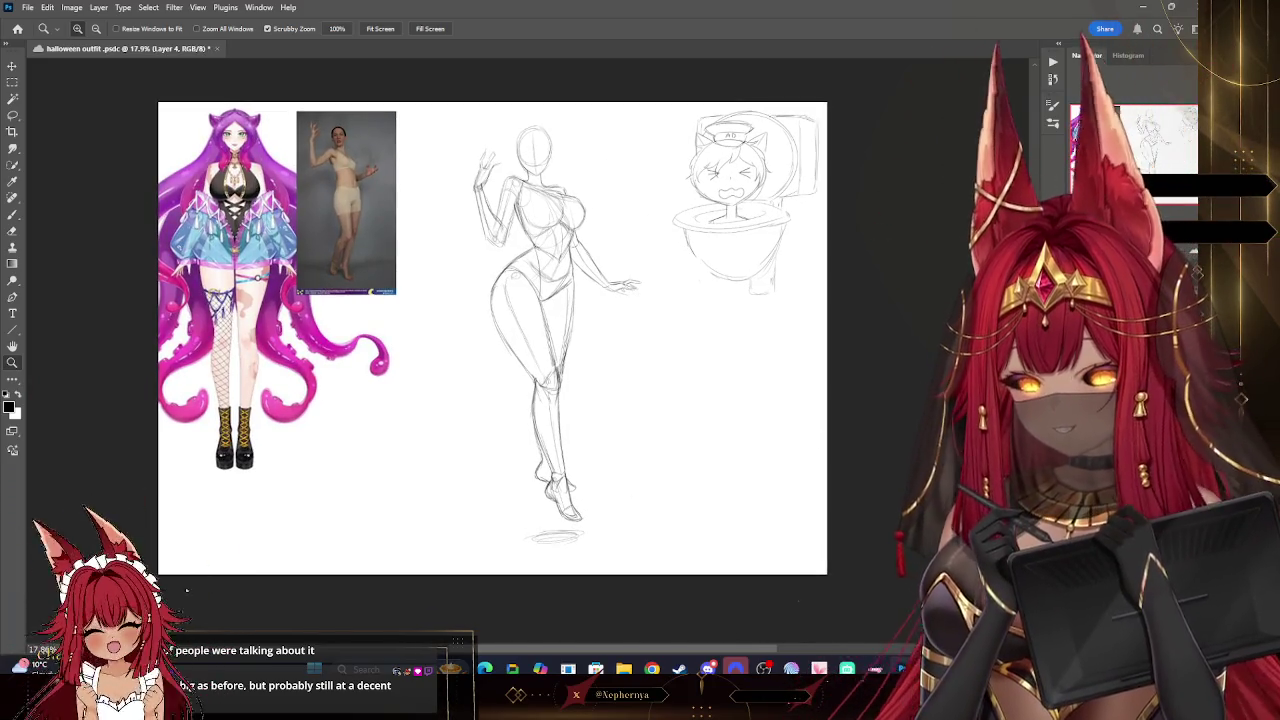
{"action": "key", "text": "3"}
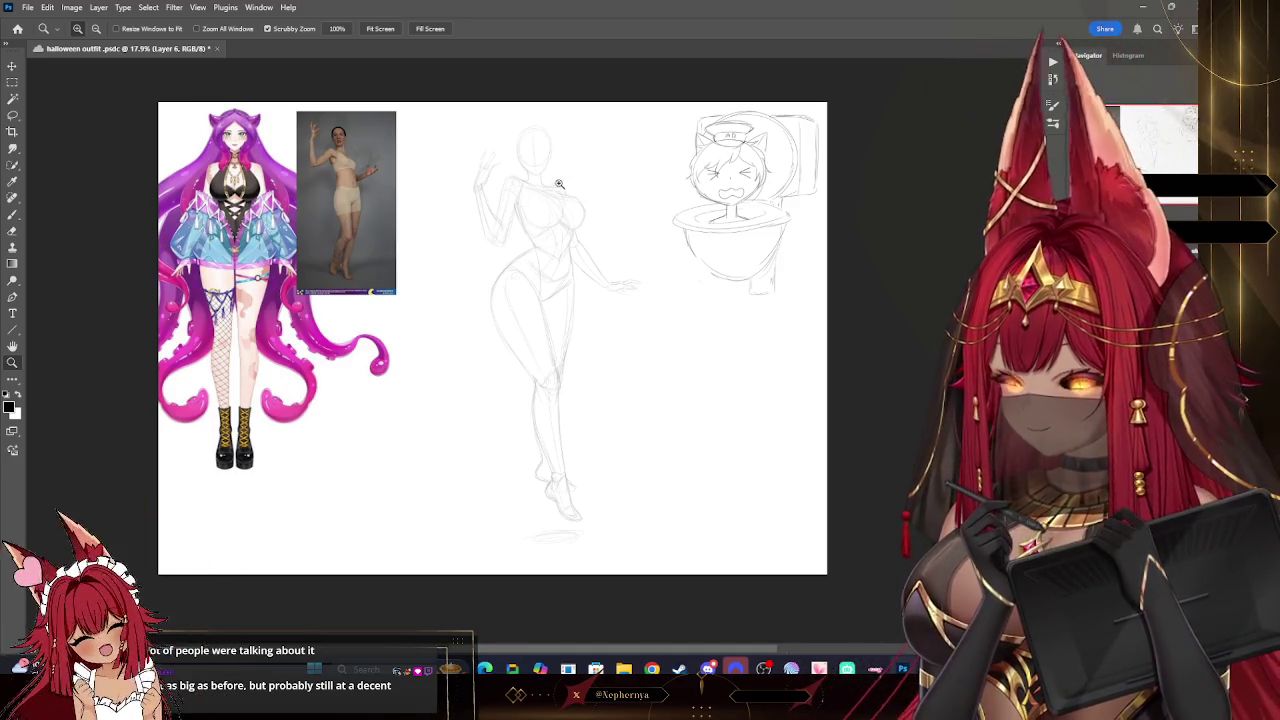
{"action": "scroll", "coordinate": [560, 190], "scroll_direction": "up", "scroll_amount": 2}
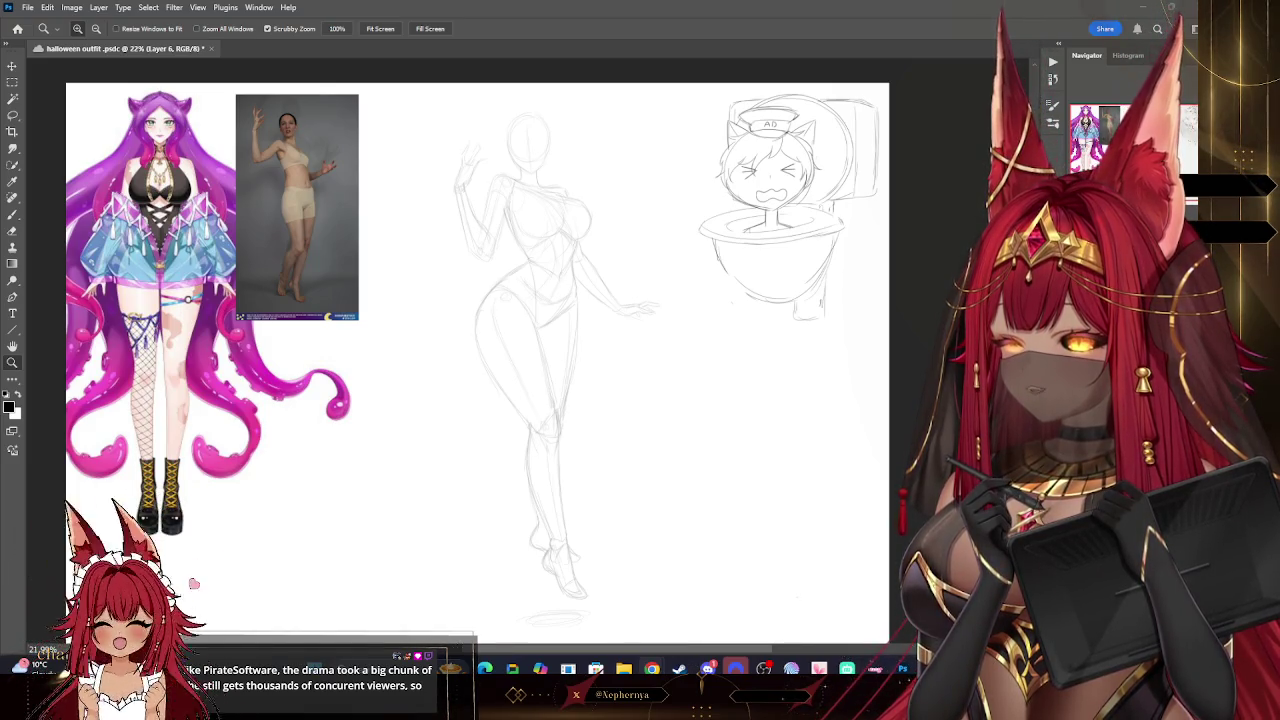
{"action": "left_click", "coordinate": [47, 7]}
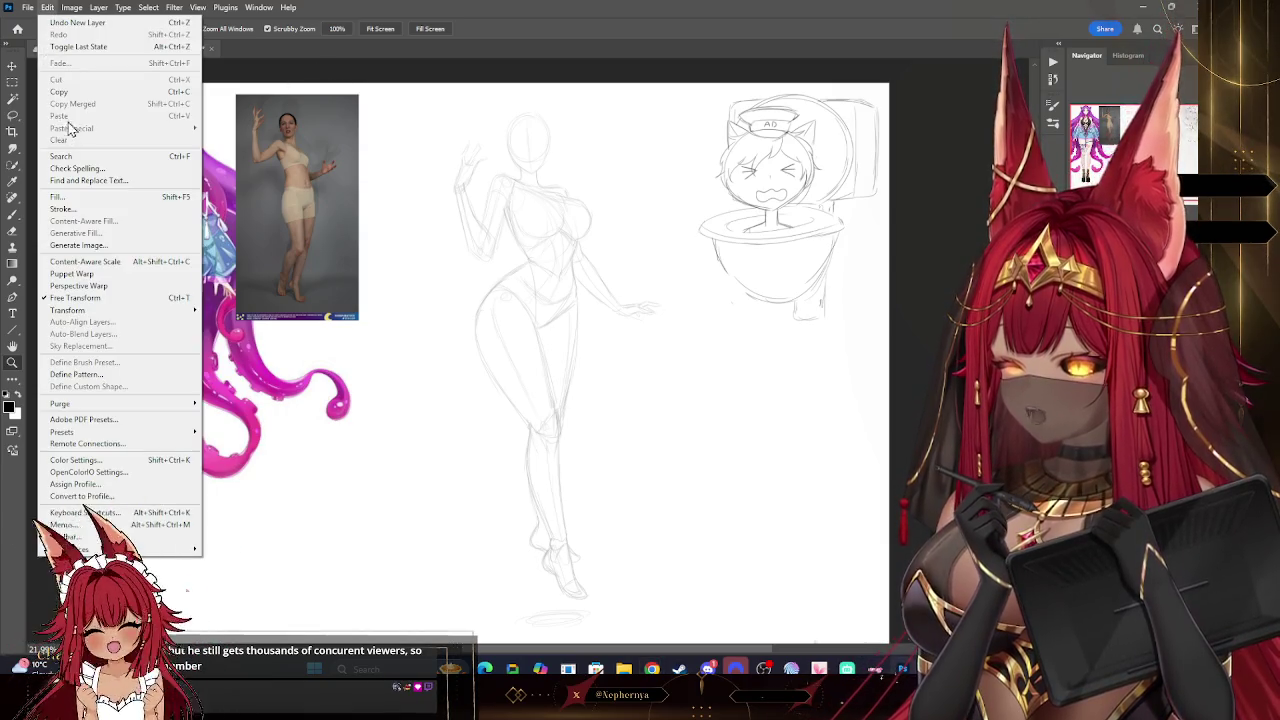
- Paste the copied grey hooded creature reference onto the canvas
{"action": "left_click", "coordinate": [363, 171]}
{"action": "left_click", "coordinate": [47, 7]}
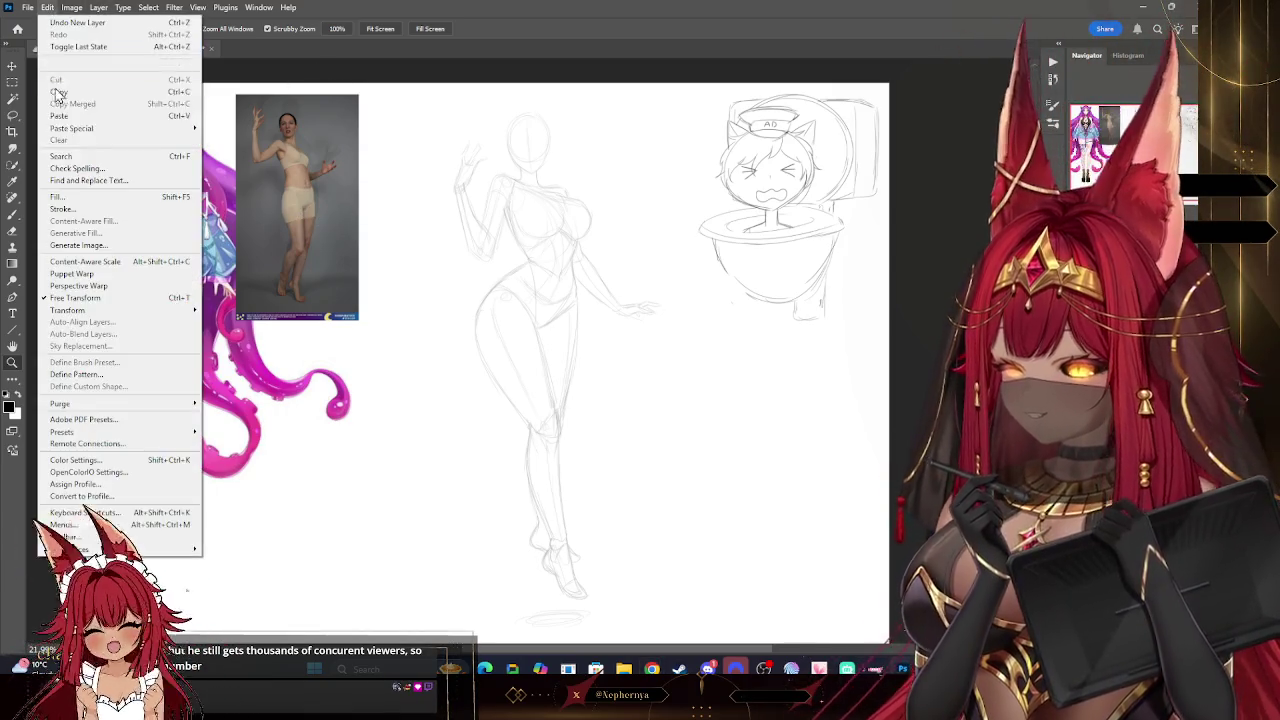
{"action": "left_click", "coordinate": [70, 115]}
{"action": "key", "text": "v"}
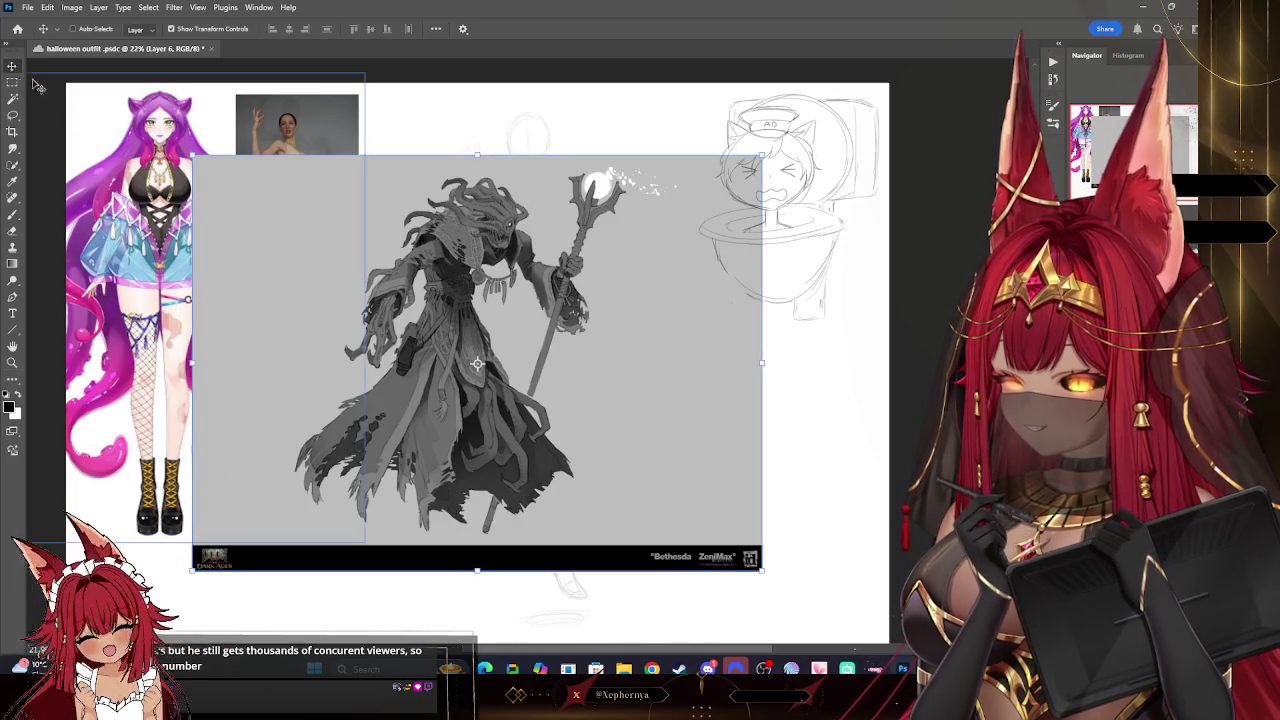
- Cut out the creature with a rectangular selection, excluding the logo banner
{"action": "key", "text": "m"}
{"action": "left_click_drag", "start_coordinate": [648, 541], "coordinate": [287, 158]}
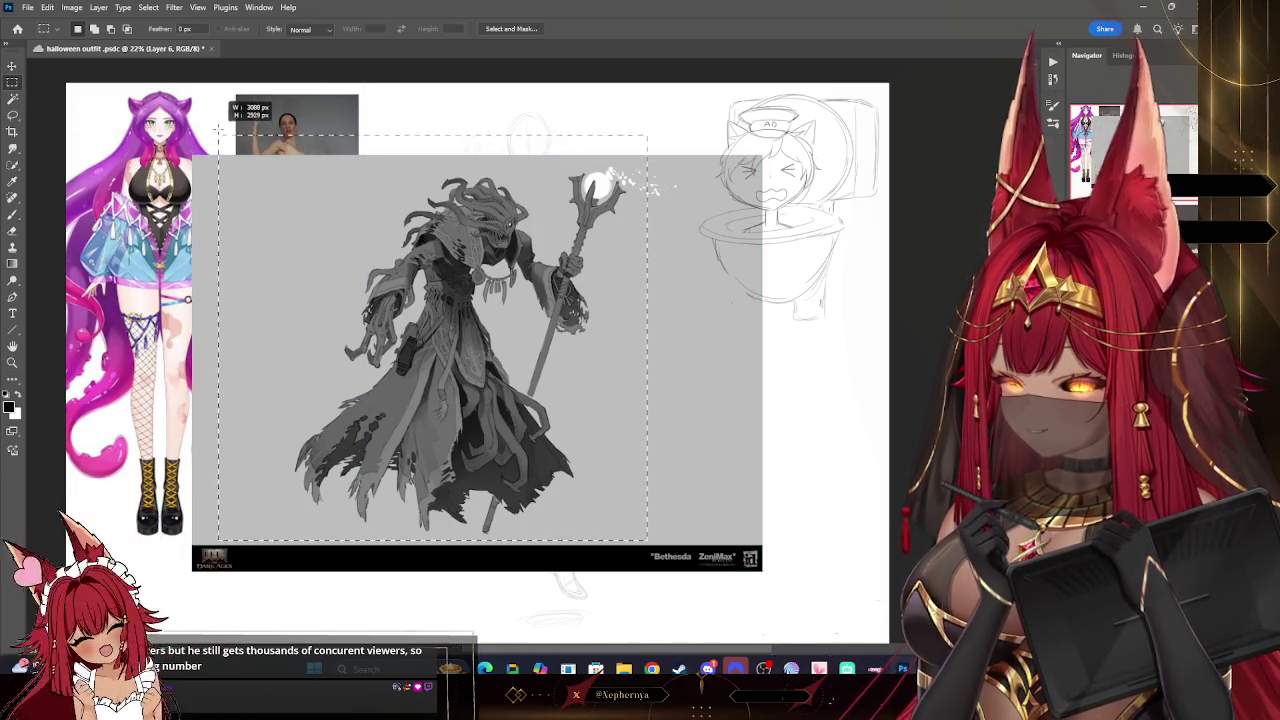
{"action": "left_click", "coordinate": [47, 7]}
{"action": "left_click", "coordinate": [70, 82]}
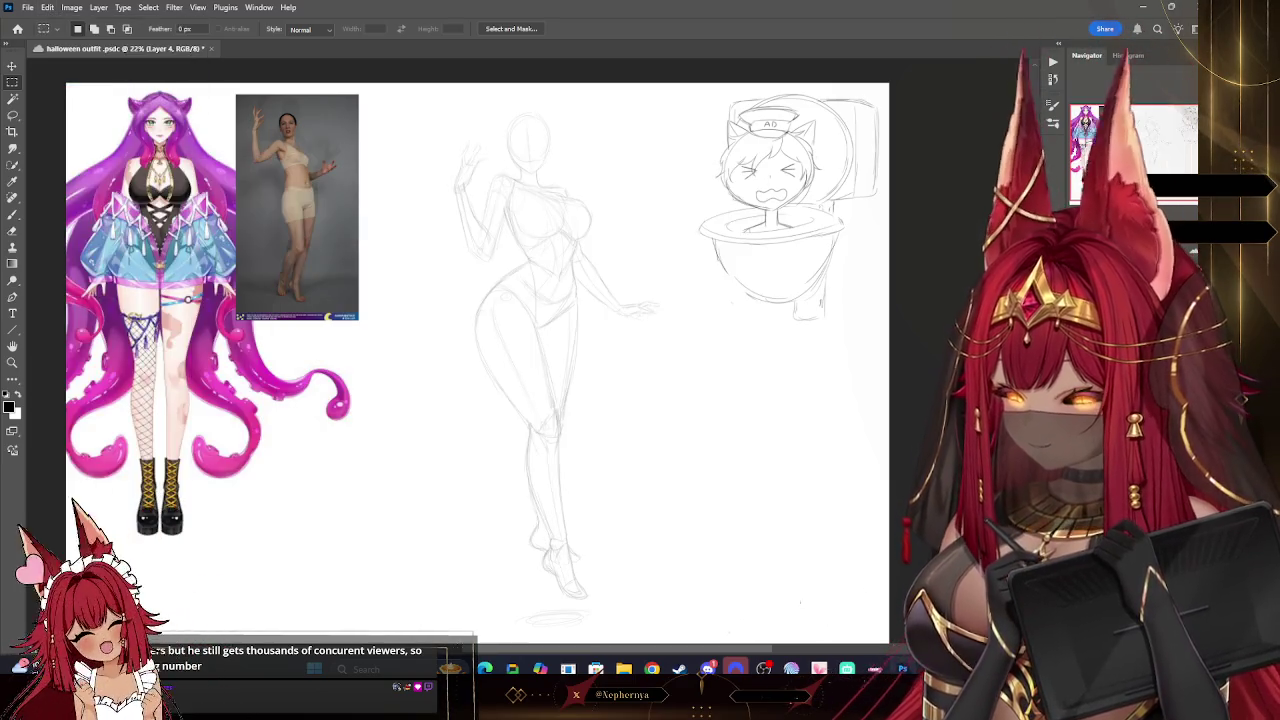
- Paste the trimmed creature back and scale it down to about 43.6%
{"action": "left_click", "coordinate": [47, 7]}
{"action": "left_click", "coordinate": [85, 113]}
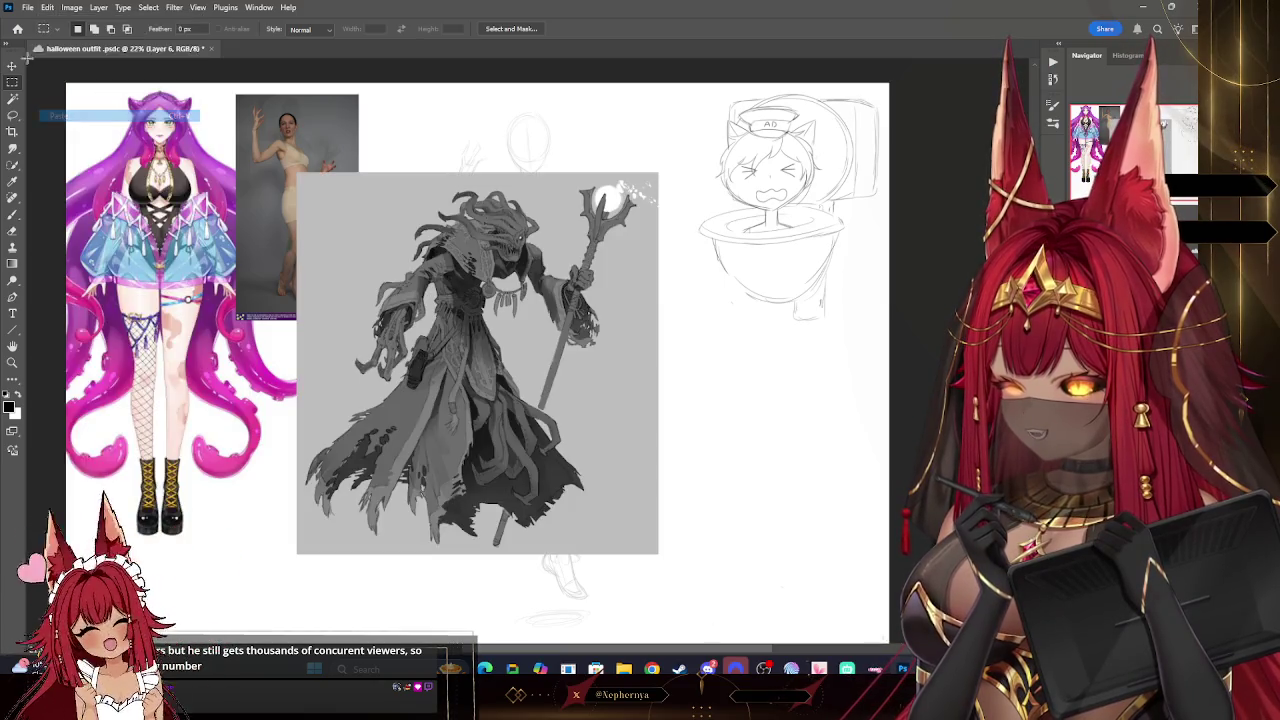
{"action": "left_click", "coordinate": [12, 65]}
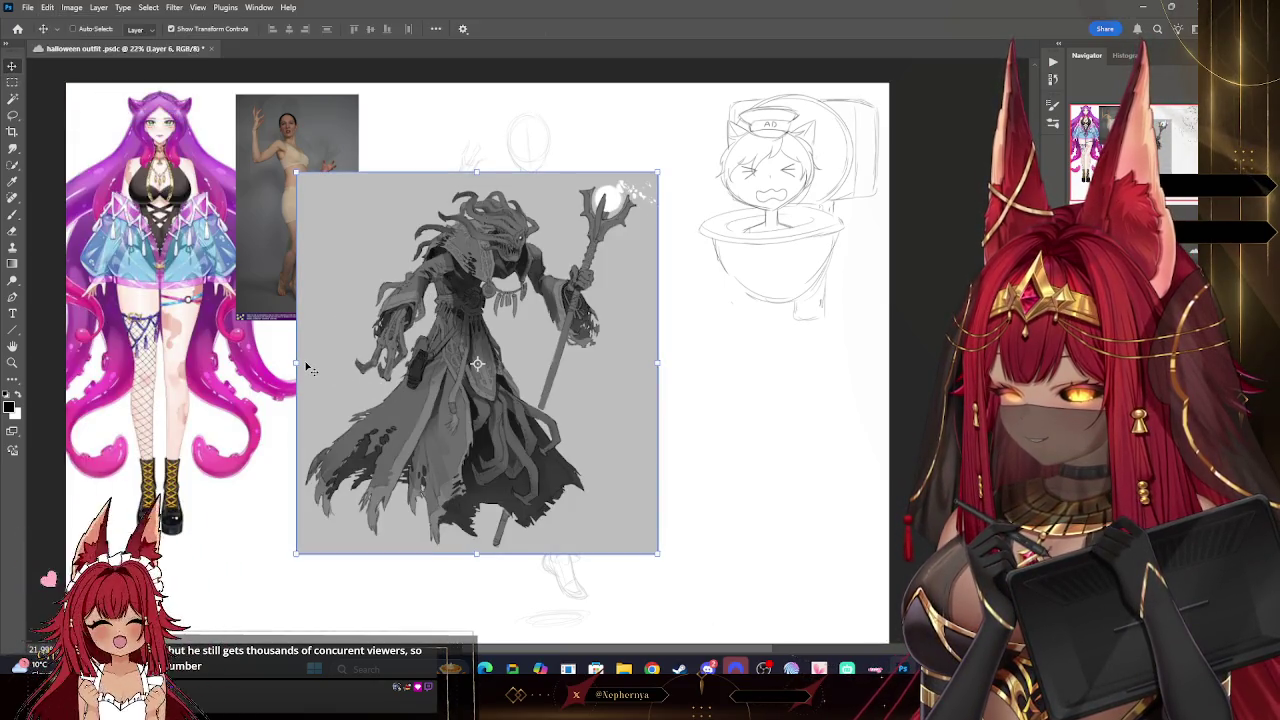
{"action": "key", "text": "ctrl+t"}
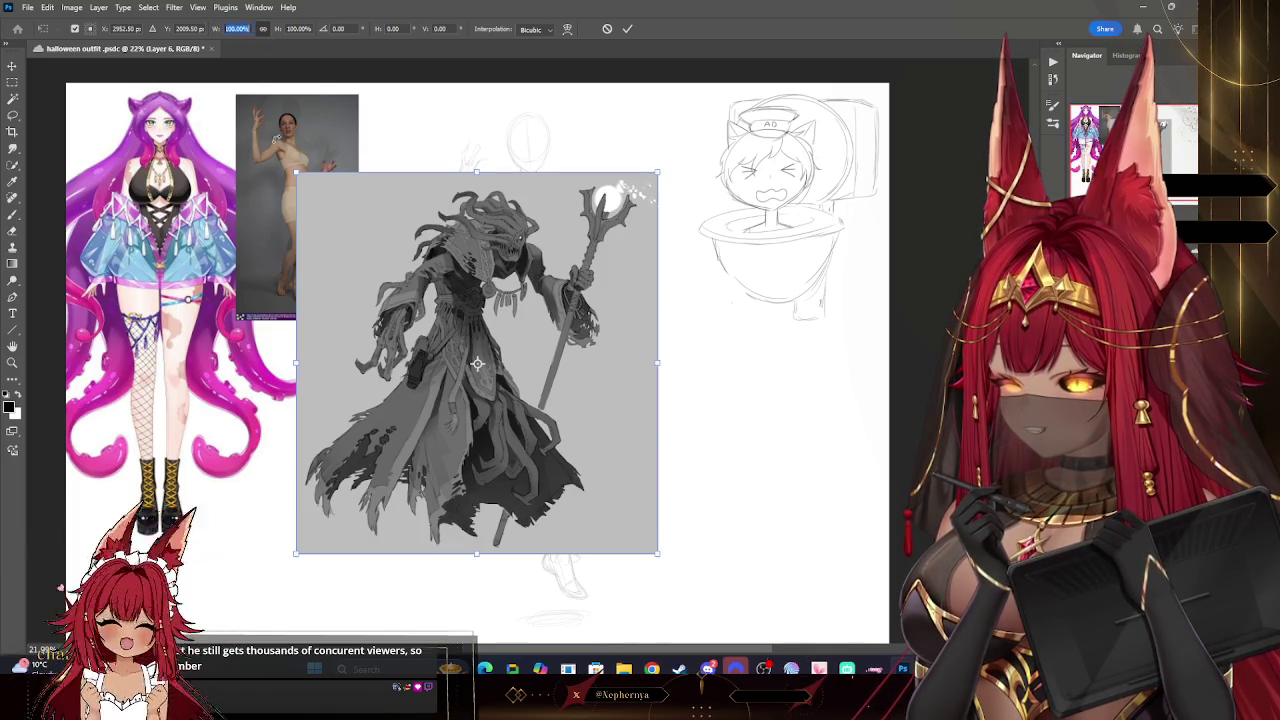
{"action": "mouse_move", "coordinate": [311, 380]}
{"action": "left_mouse_down"}
{"action": "mouse_move", "coordinate": [570, 348]}
{"action": "mouse_move", "coordinate": [349, 170]}
{"action": "left_mouse_up"}
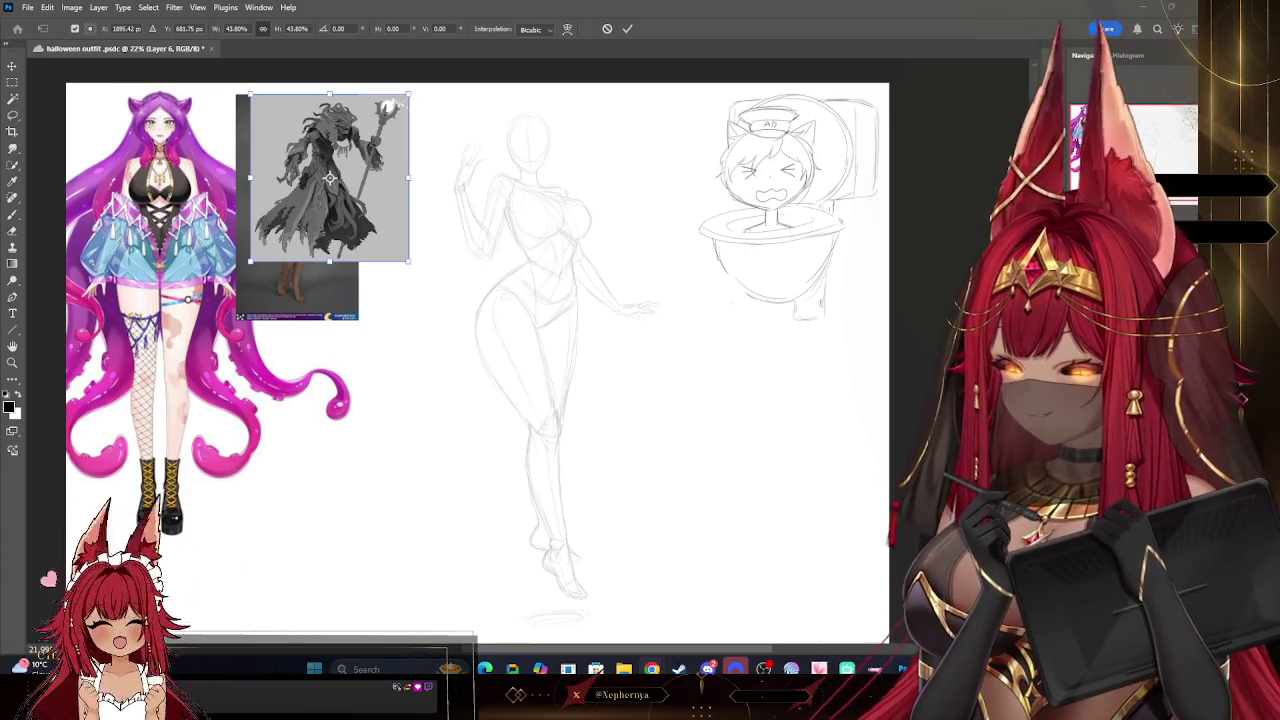
- Commit the creature reference at about 44% top-left, then delete and restore the toilet sketch
{"action": "key", "text": "Return"}
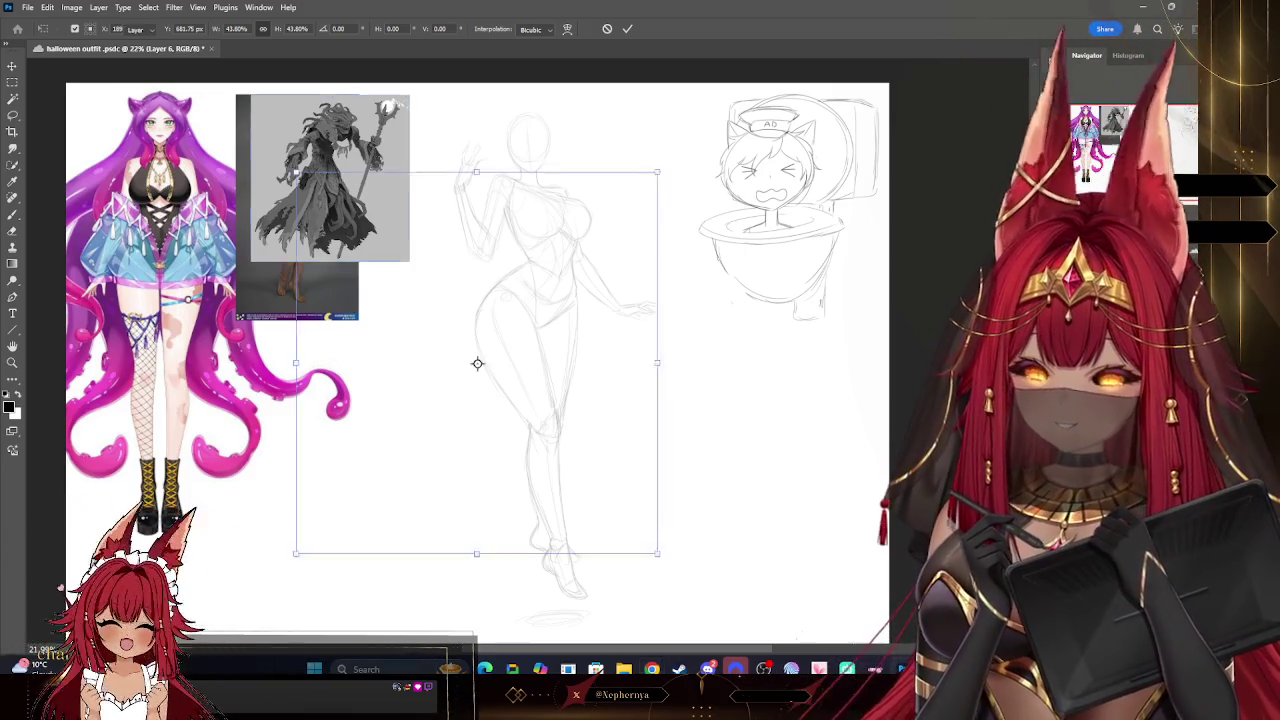
{"action": "left_click", "coordinate": [780, 210]}
{"action": "key", "text": "Delete"}
{"action": "key", "text": "ctrl+z"}
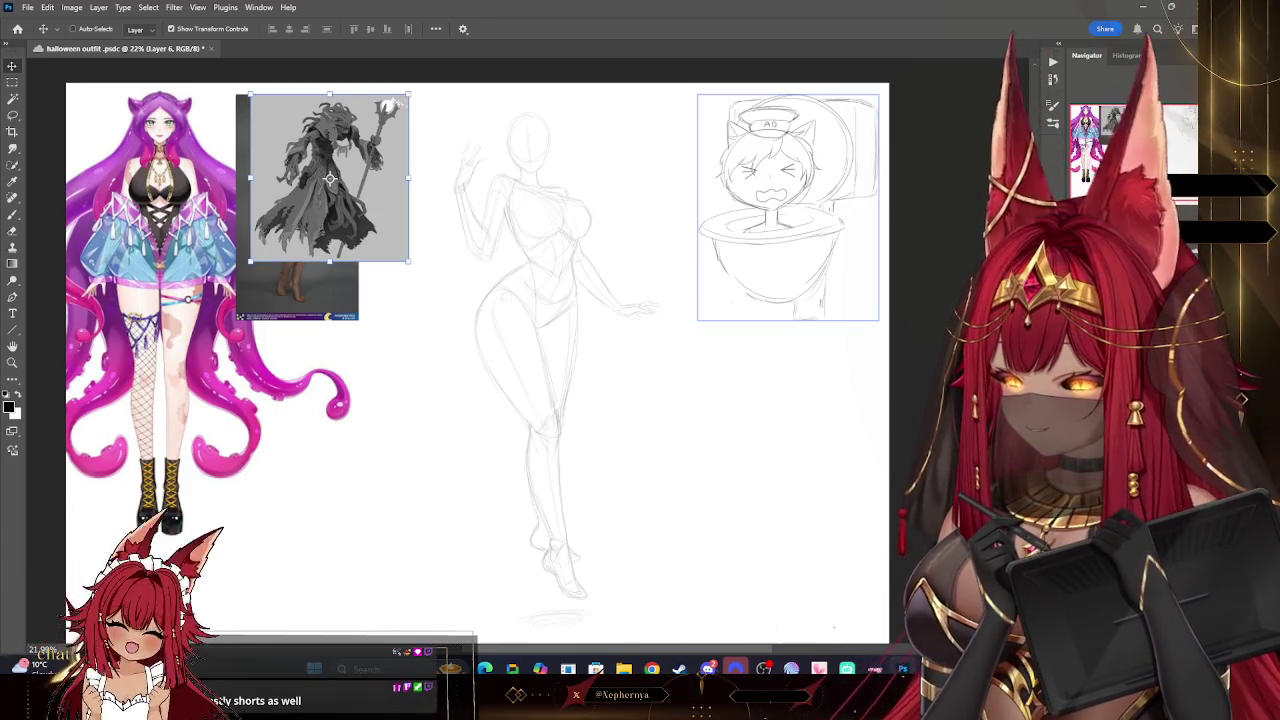
{"action": "left_click", "coordinate": [557, 371]}
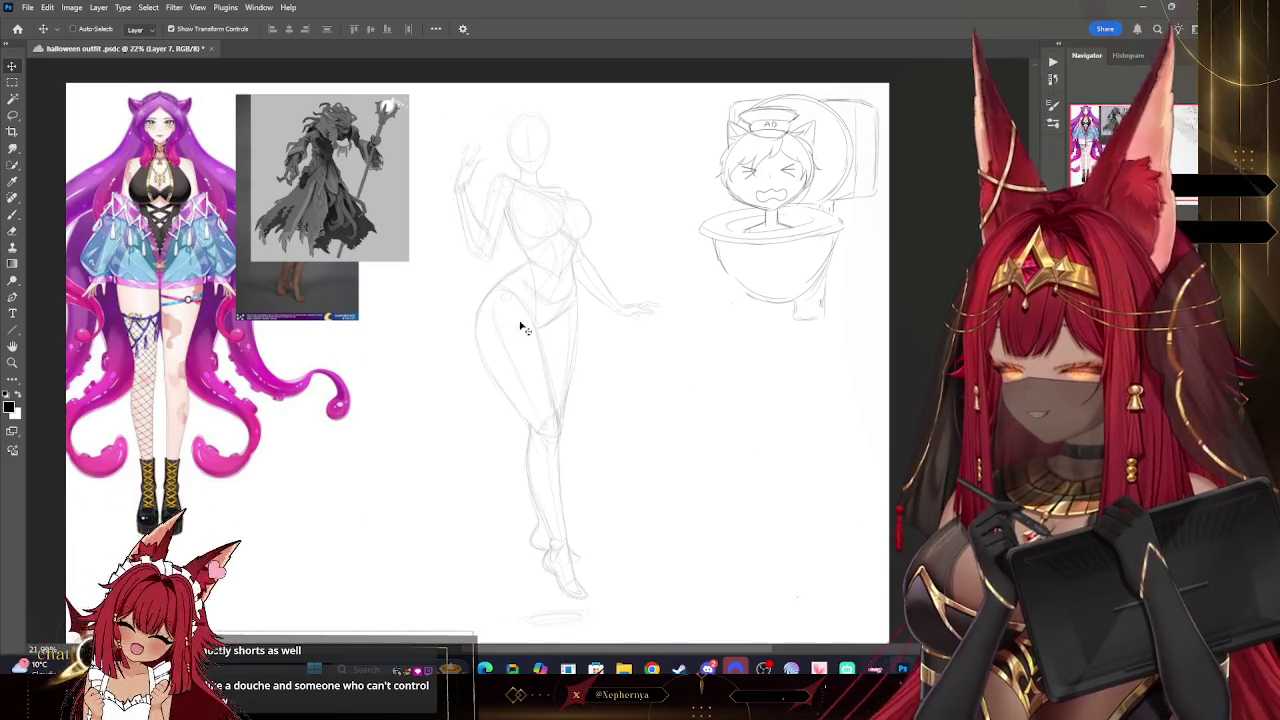
- Zoom and pan the view close onto the pose sketch's head and torso beside the creature reference
{"action": "key", "text": "z"}
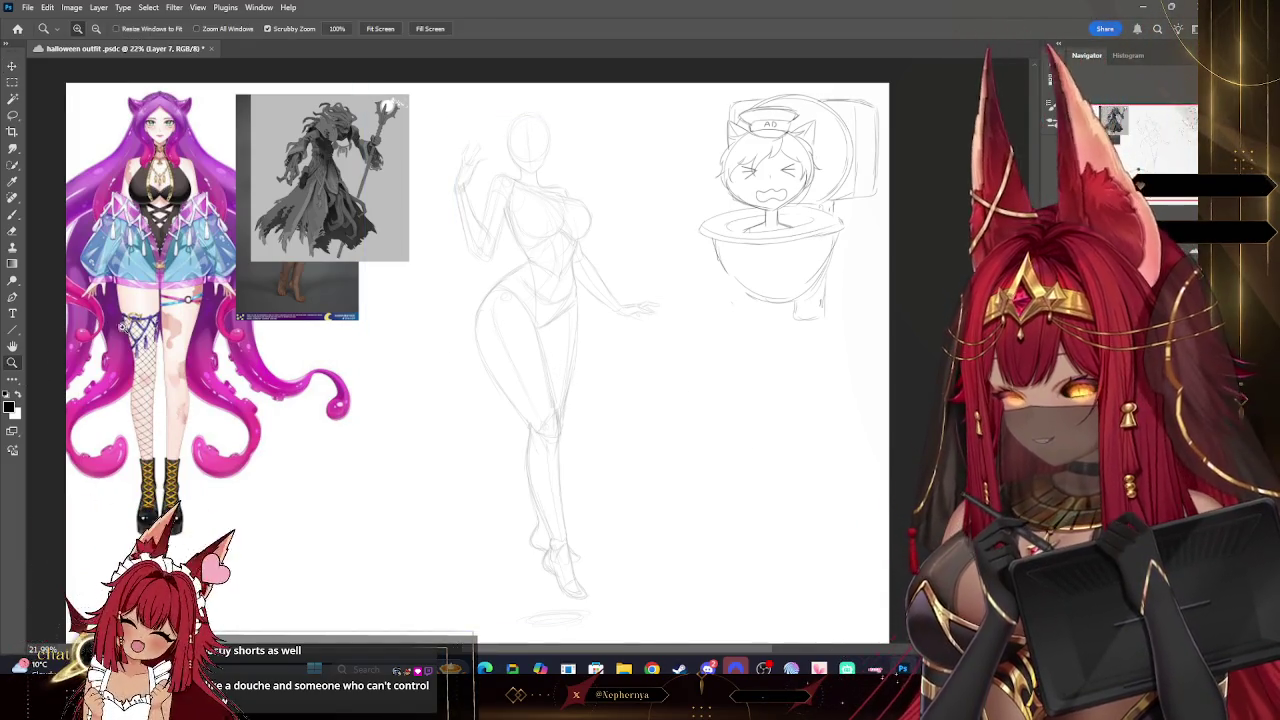
{"action": "mouse_move", "coordinate": [585, 277]}
{"action": "left_mouse_down"}
{"action": "mouse_move", "coordinate": [471, 314]}
{"action": "mouse_move", "coordinate": [620, 285]}
{"action": "mouse_move", "coordinate": [686, 320]}
{"action": "left_mouse_up"}
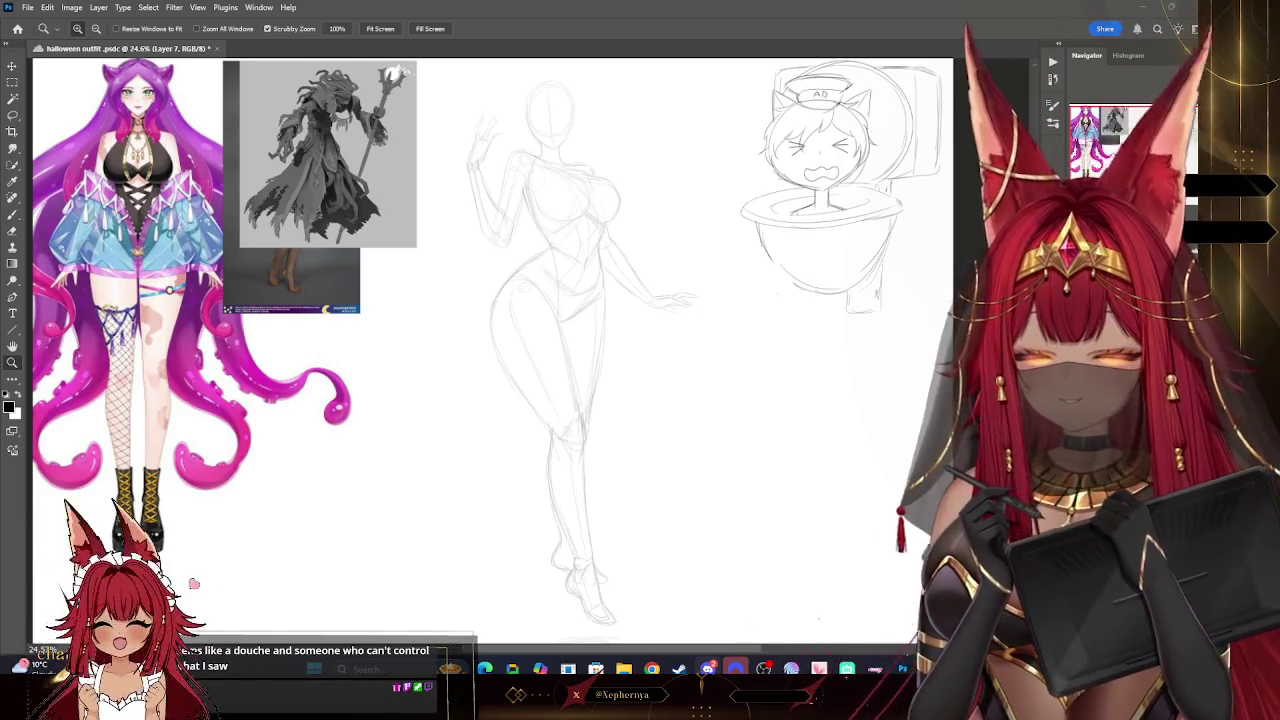
{"action": "key", "text": "b"}
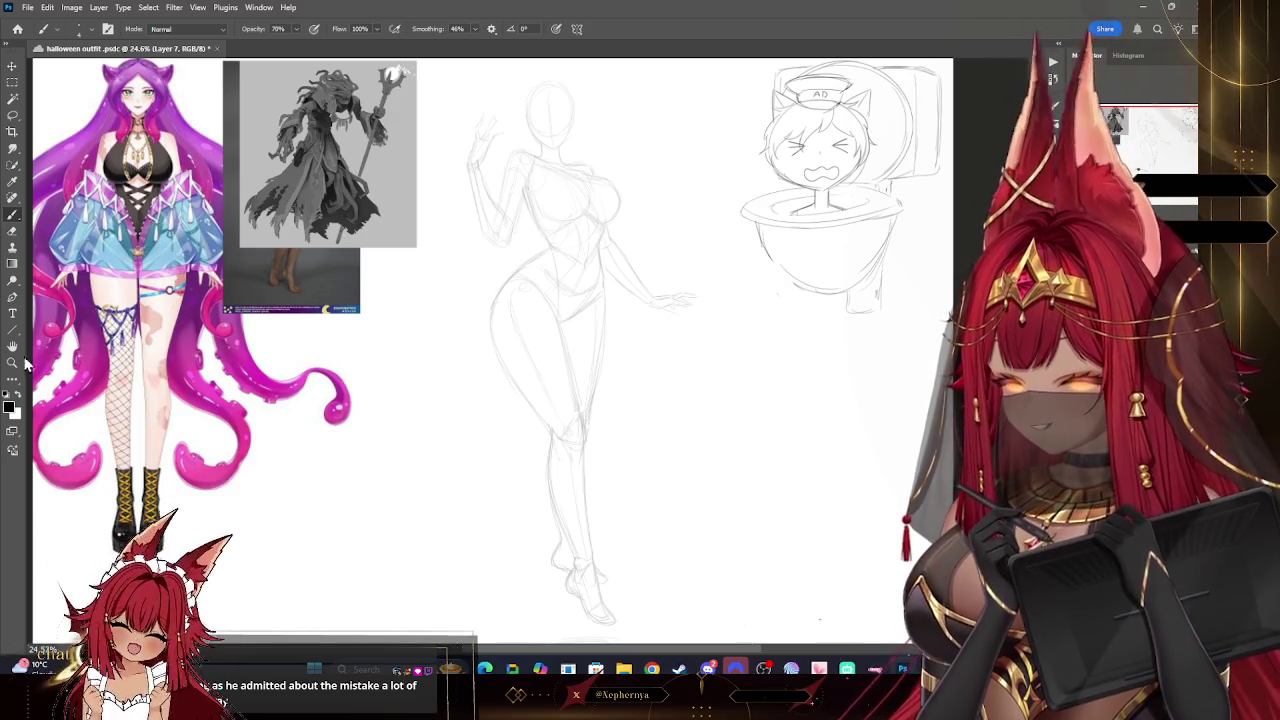
{"action": "left_click", "coordinate": [12, 363]}
{"action": "left_click_drag", "start_coordinate": [655, 240], "coordinate": [598, 122]}
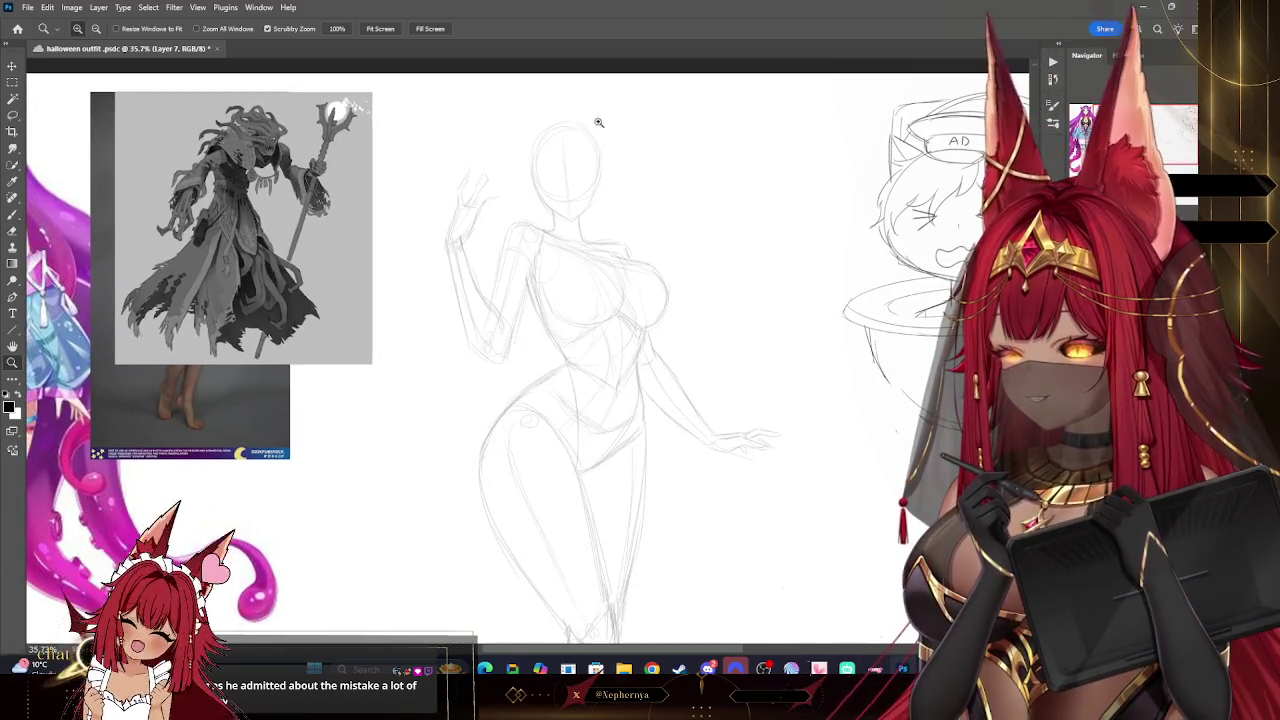
{"action": "left_click", "coordinate": [12, 217]}
{"action": "key", "text": "ctrl+s"}
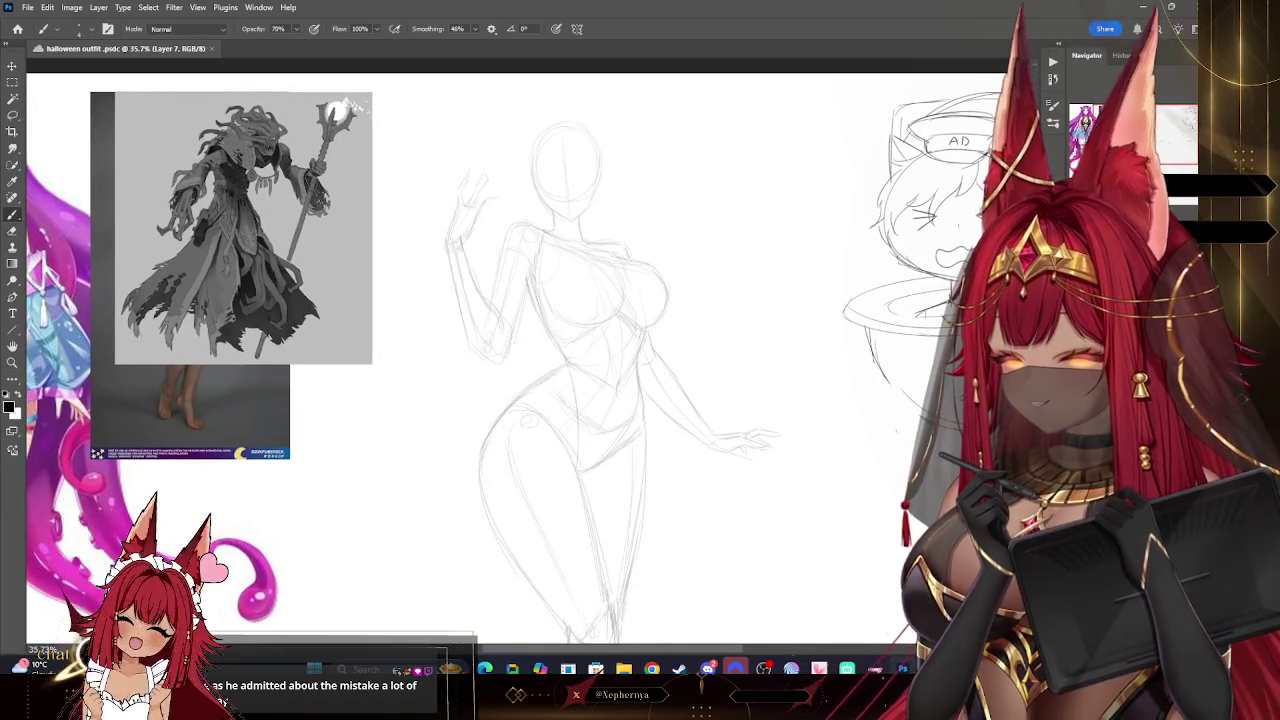
{"action": "mouse_move", "coordinate": [640, 360]}
{"action": "left_mouse_down"}
{"action": "mouse_move", "coordinate": [621, 345]}
{"action": "mouse_move", "coordinate": [736, 330]}
{"action": "left_mouse_up"}
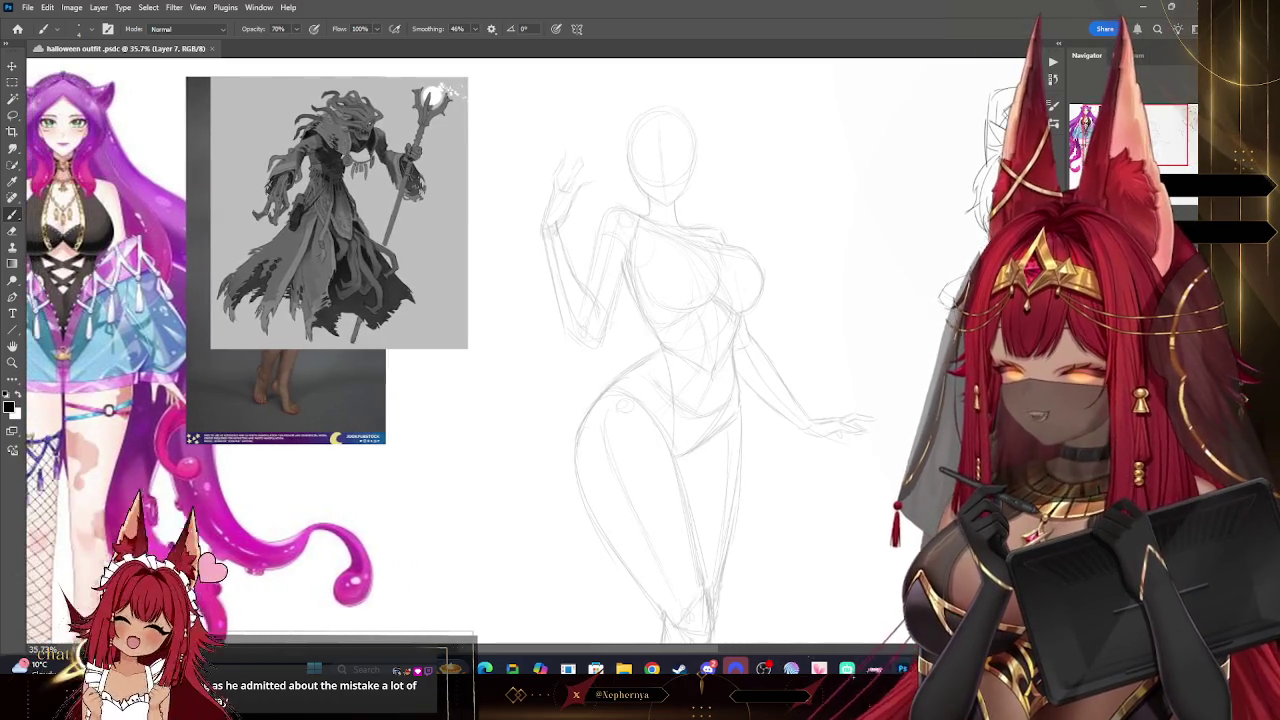
{"action": "mouse_move", "coordinate": [640, 360]}
{"action": "left_mouse_down"}
{"action": "mouse_move", "coordinate": [586, 348]}
{"action": "mouse_move", "coordinate": [664, 372]}
{"action": "left_mouse_up"}
{"action": "left_click", "coordinate": [12, 362]}
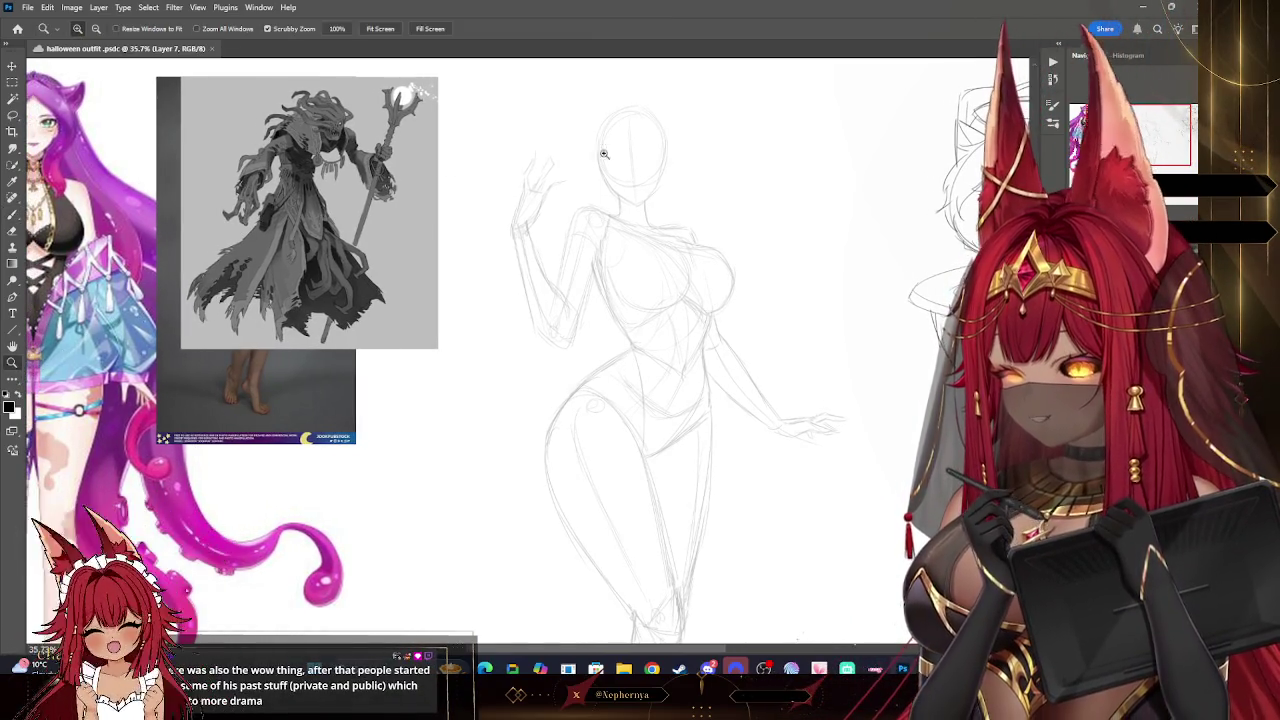
{"action": "left_click_drag", "start_coordinate": [650, 130], "coordinate": [577, 111]}
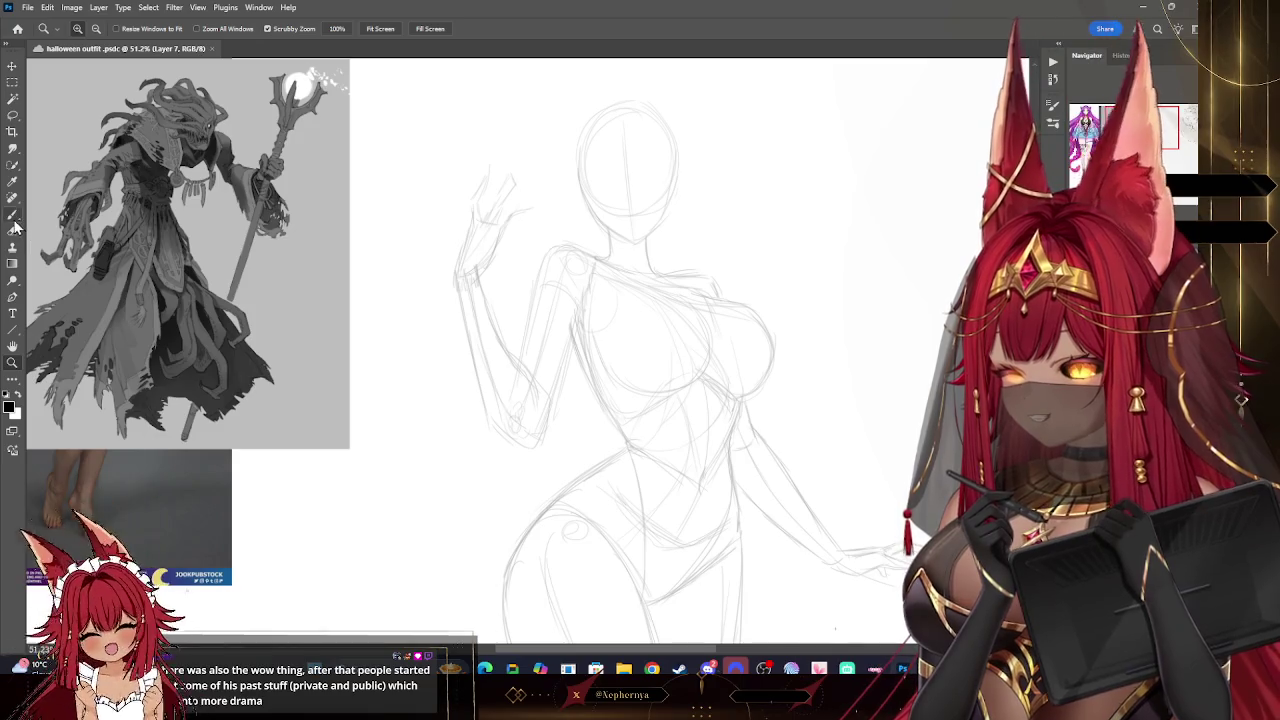
- Paste the copied Disney Hades image onto the canvas as a new layer with Edit > Paste
{"action": "left_click", "coordinate": [13, 216]}
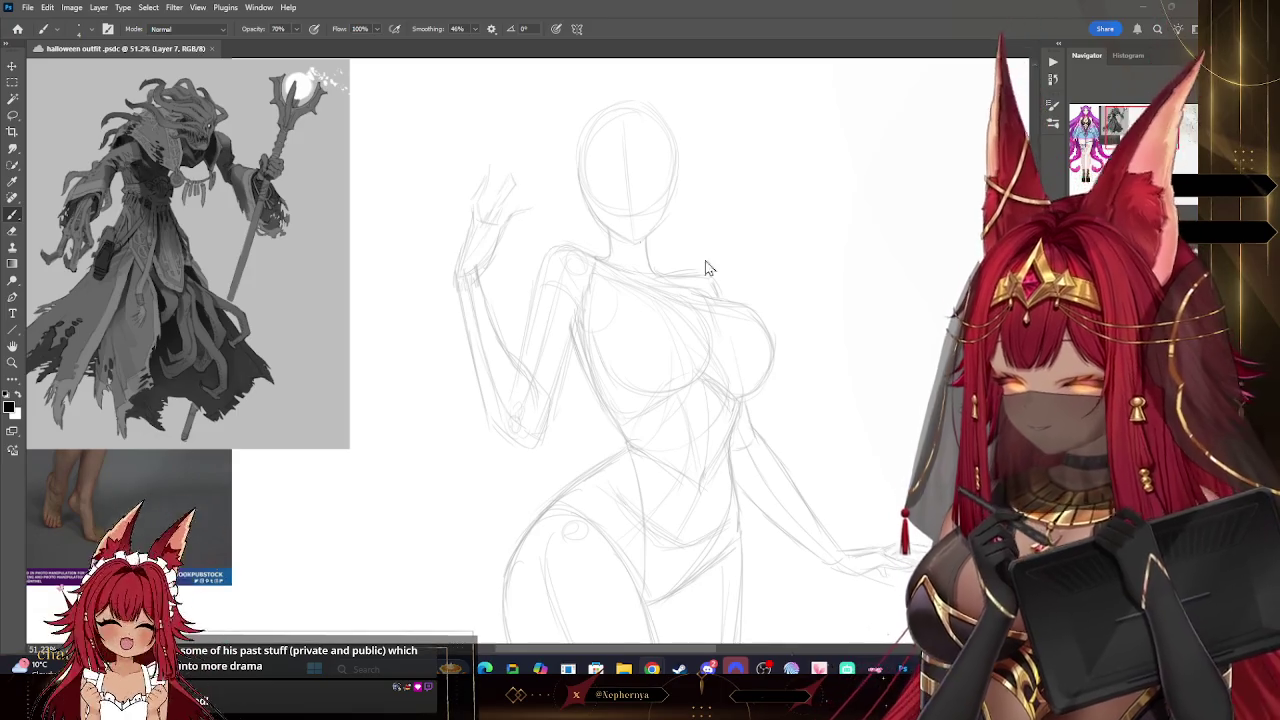
{"action": "left_click", "coordinate": [47, 7]}
{"action": "left_click", "coordinate": [60, 116]}
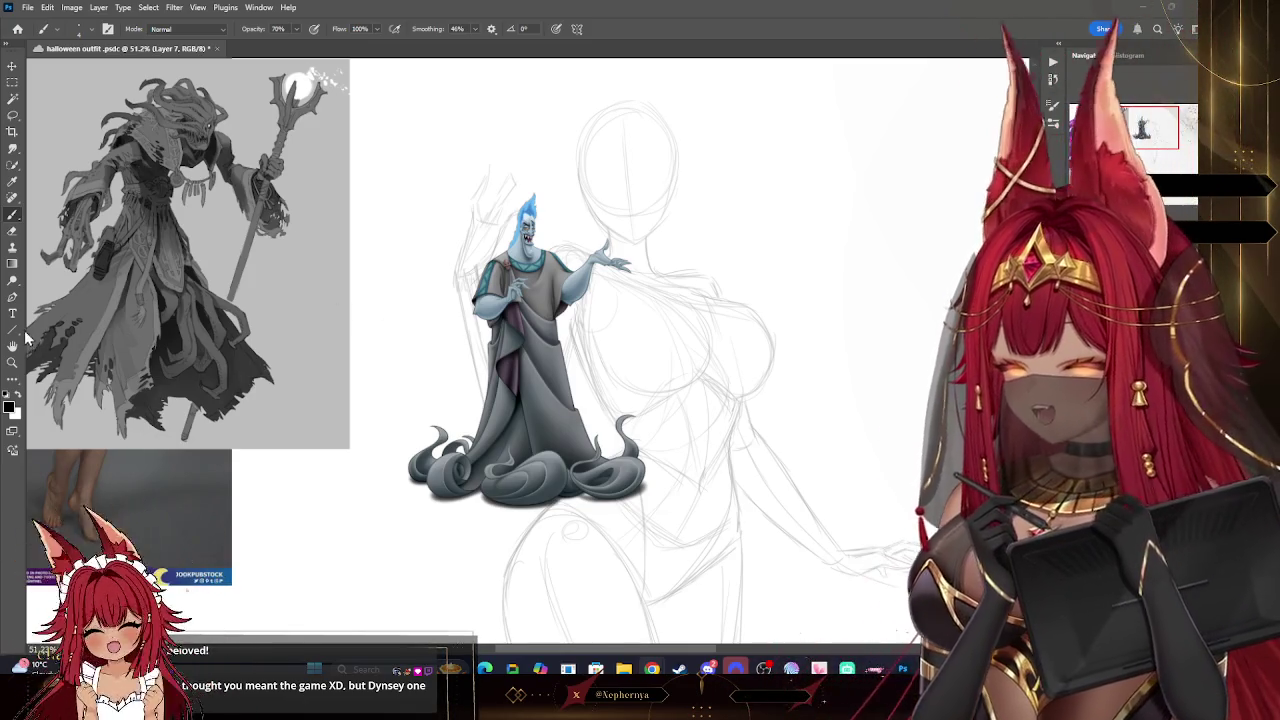
- Scale the Hades reference to about 188% and place it beside the character sheet, under the creature reference
{"action": "key", "text": "z"}
{"action": "left_click_drag", "start_coordinate": [258, 310], "coordinate": [180, 310]}
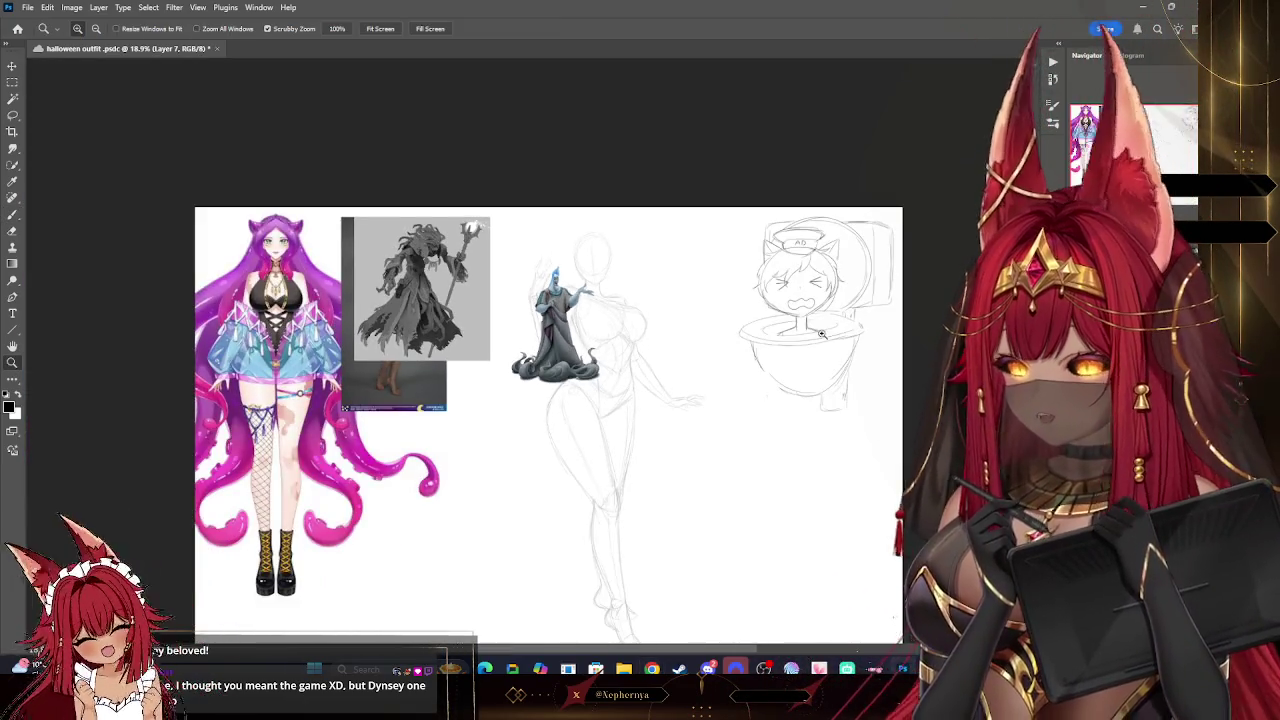
{"action": "left_click_drag", "start_coordinate": [460, 107], "coordinate": [430, 107]}
{"action": "key", "text": "v"}
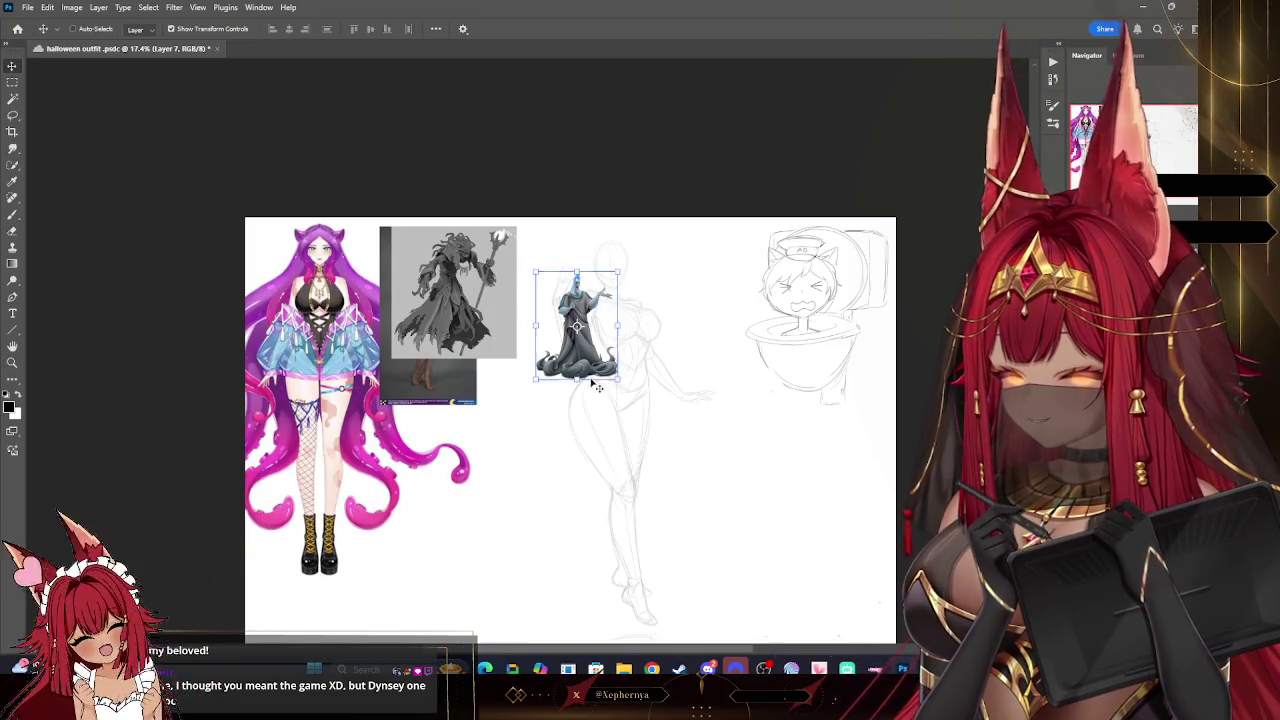
{"action": "left_click", "coordinate": [577, 380]}
{"action": "mouse_move", "coordinate": [575, 388]}
{"action": "left_mouse_down"}
{"action": "mouse_move", "coordinate": [474, 455]}
{"action": "mouse_move", "coordinate": [498, 478]}
{"action": "mouse_move", "coordinate": [532, 443]}
{"action": "left_mouse_up"}
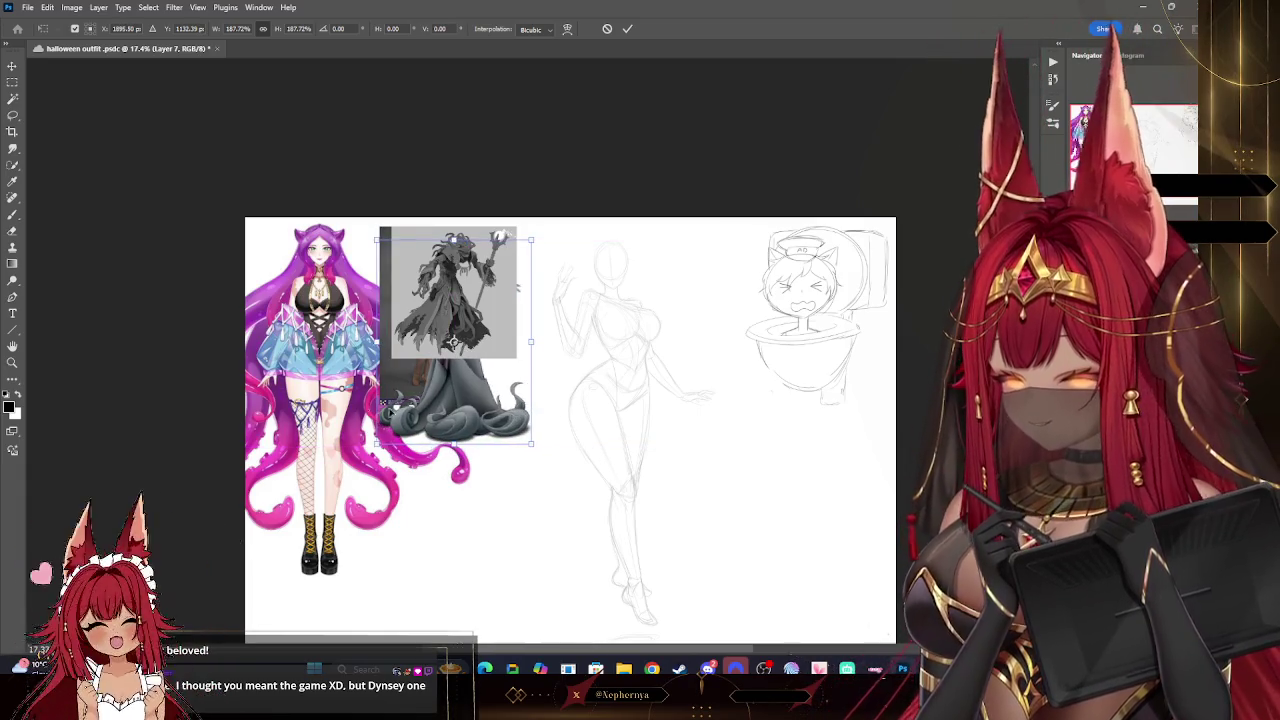
{"action": "left_click", "coordinate": [13, 362]}
- Zoom in on the references and pose sketch, then add a new empty layer above Layer 4
{"action": "left_click_drag", "start_coordinate": [700, 360], "coordinate": [691, 360]}
{"action": "mouse_move", "coordinate": [751, 548]}
{"action": "left_mouse_down"}
{"action": "mouse_move", "coordinate": [777, 551]}
{"action": "mouse_move", "coordinate": [811, 519]}
{"action": "left_mouse_up"}
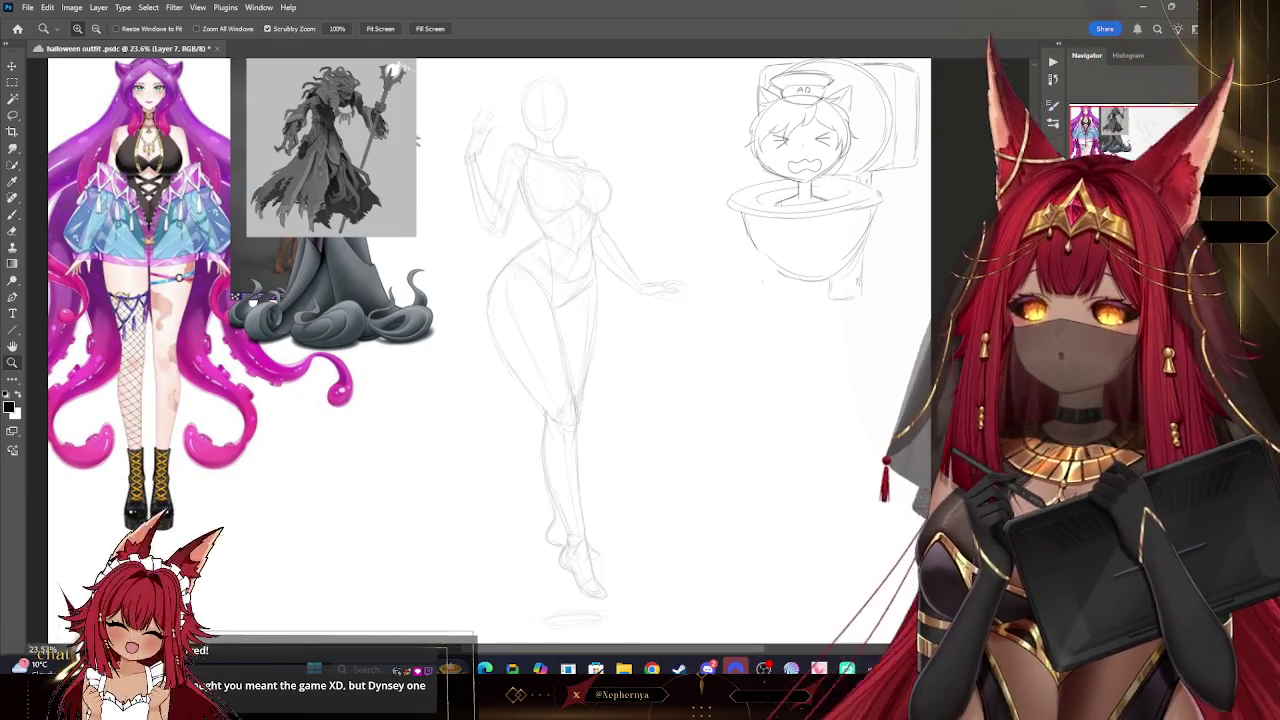
{"action": "key", "text": "alt+bracketleft"}
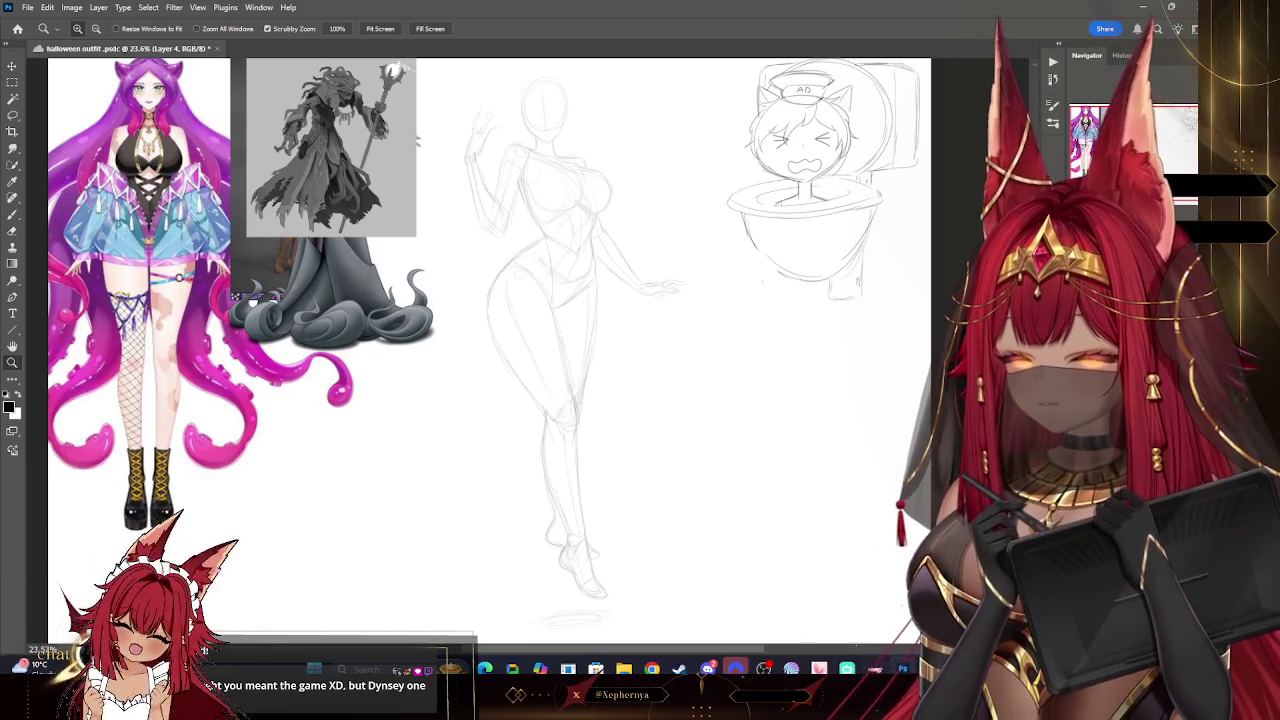
{"action": "key", "text": "ctrl+shift+alt+n"}
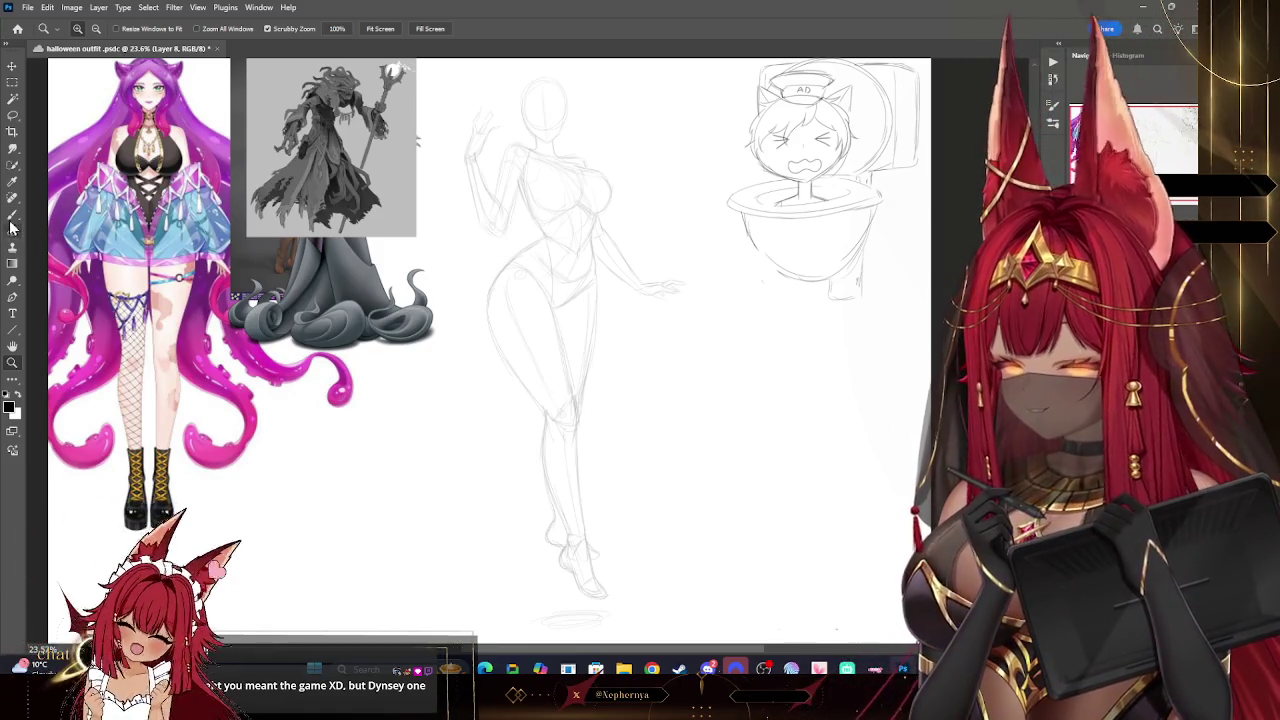
- Brush wavy tentacle curves flowing down from the figure's left leg, undoing one stray stroke
{"action": "left_click", "coordinate": [12, 215]}
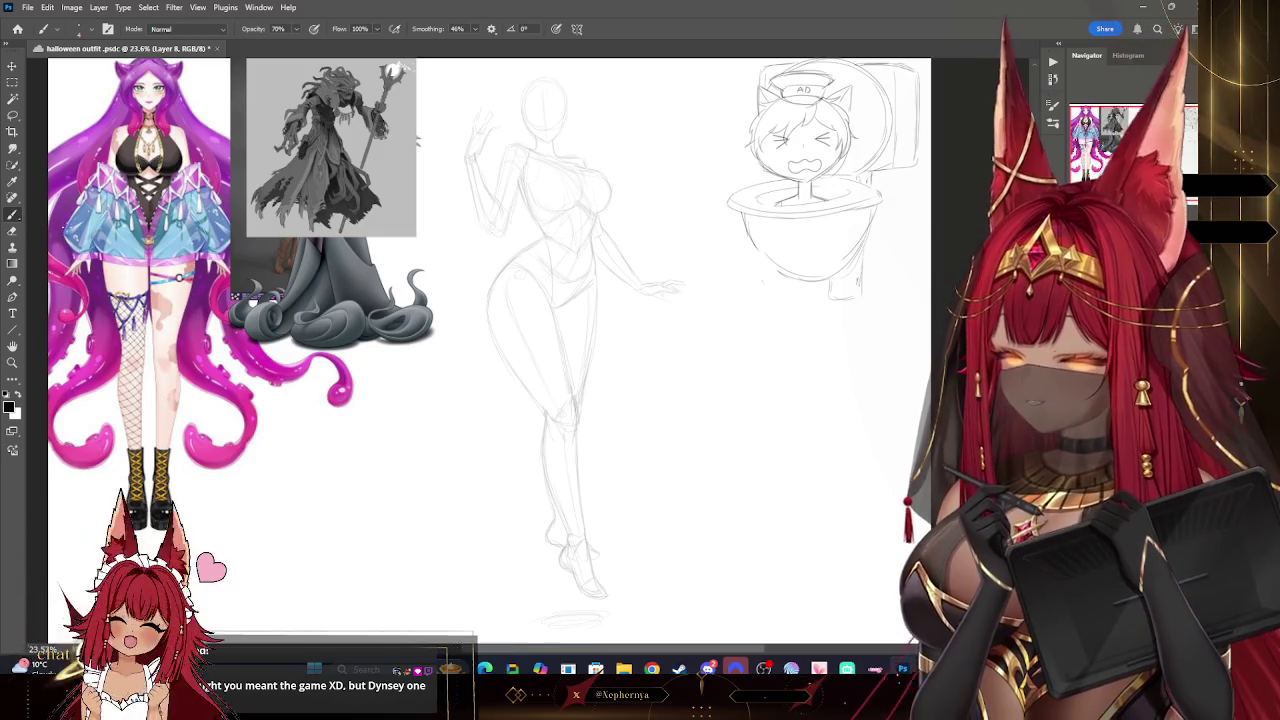
{"action": "scroll", "coordinate": [490, 350], "scroll_direction": "down", "scroll_amount": 1}
{"action": "scroll", "coordinate": [488, 278], "scroll_direction": "down", "scroll_amount": 1}
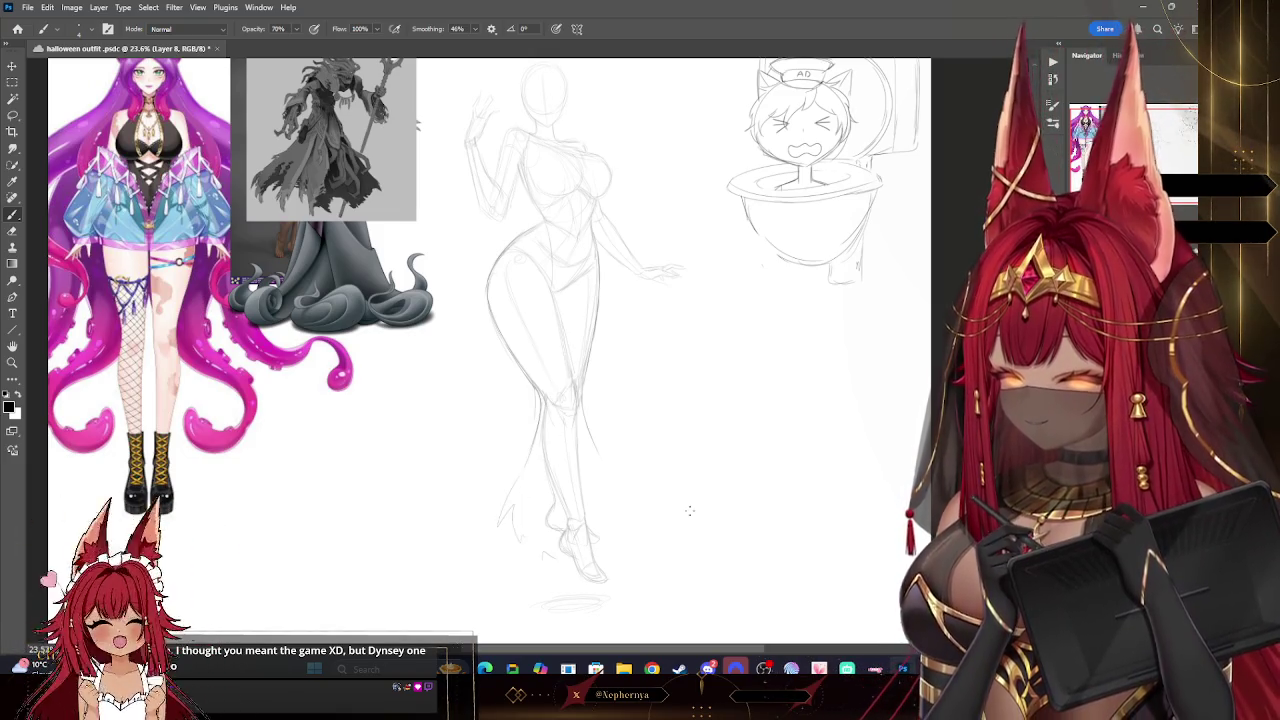
{"action": "key", "text": "ctrl+z"}
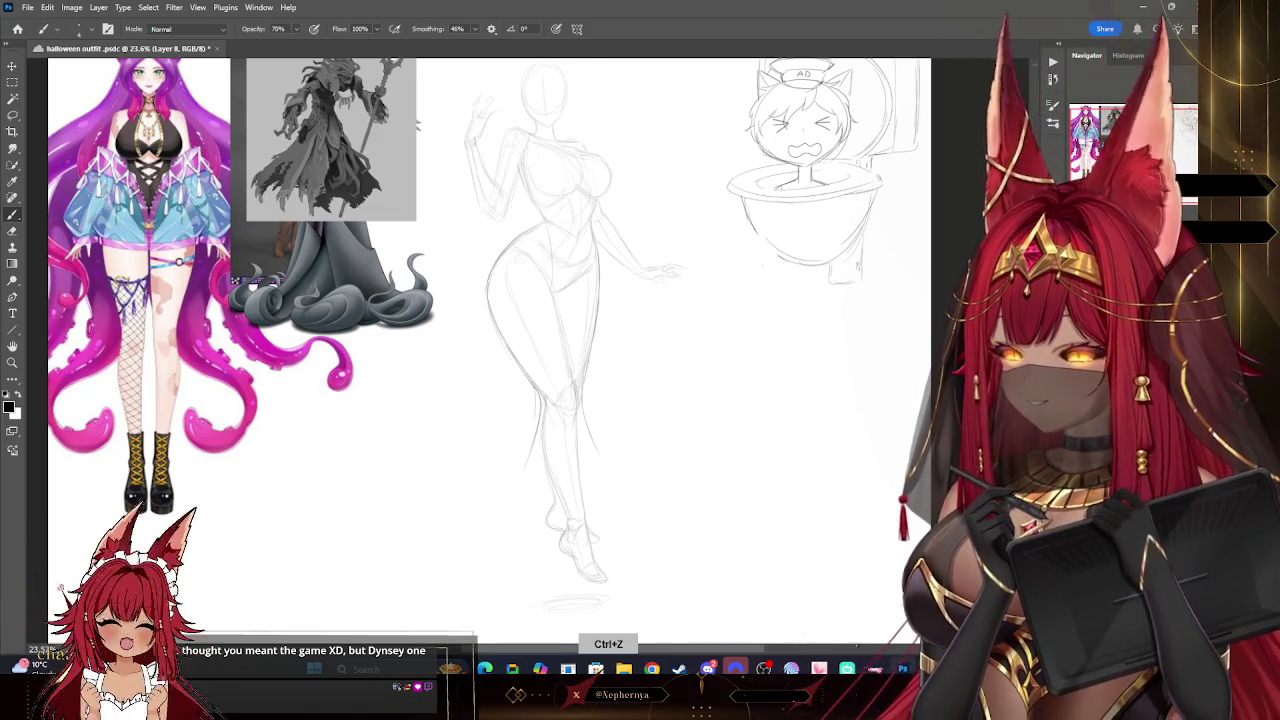
{"action": "scroll", "coordinate": [537, 369], "scroll_direction": "down", "scroll_amount": 3}
{"action": "left_click_drag", "start_coordinate": [537, 350], "coordinate": [500, 408]}
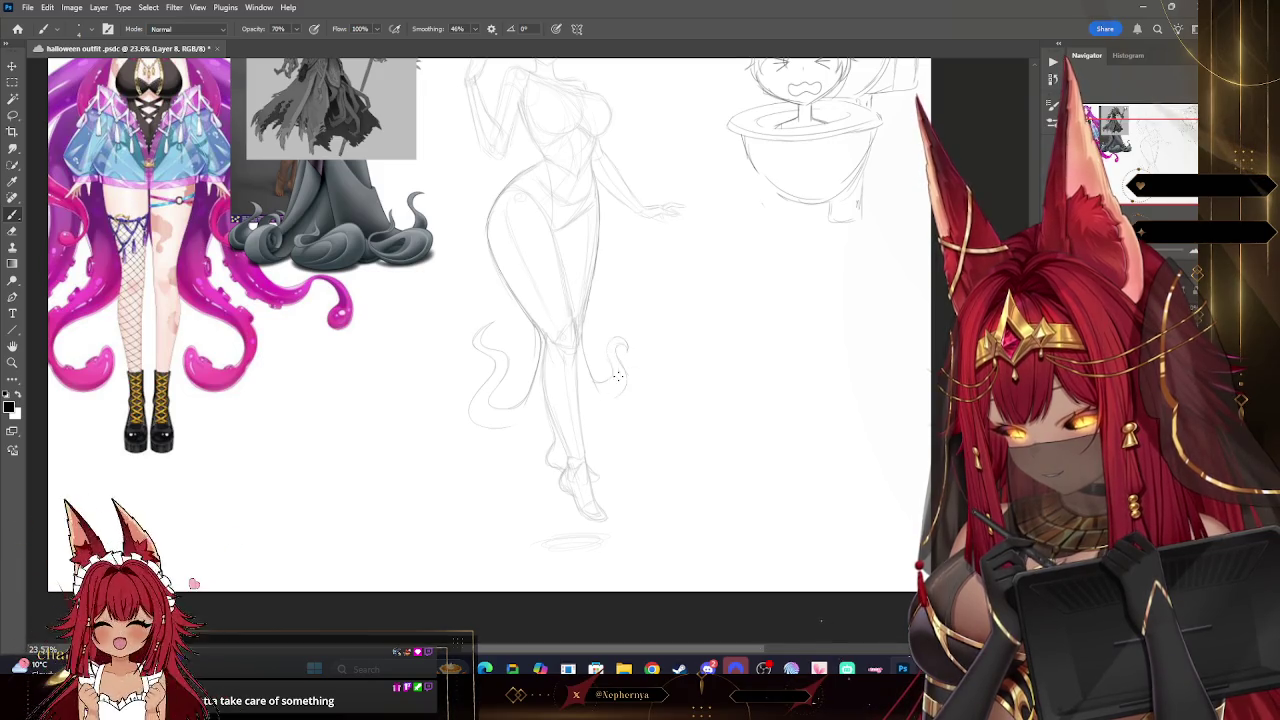
{"action": "left_click_drag", "start_coordinate": [617, 342], "coordinate": [596, 376]}
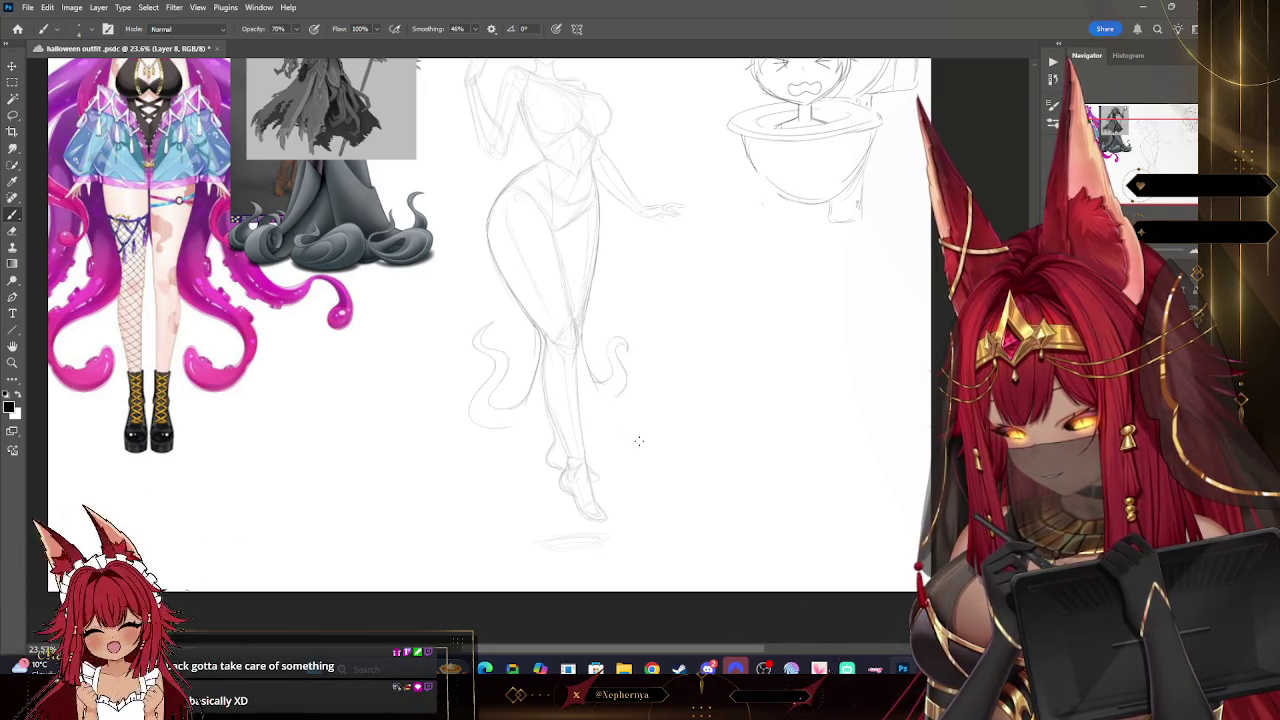
{"action": "scroll", "coordinate": [790, 594], "scroll_direction": "up", "scroll_amount": 2}
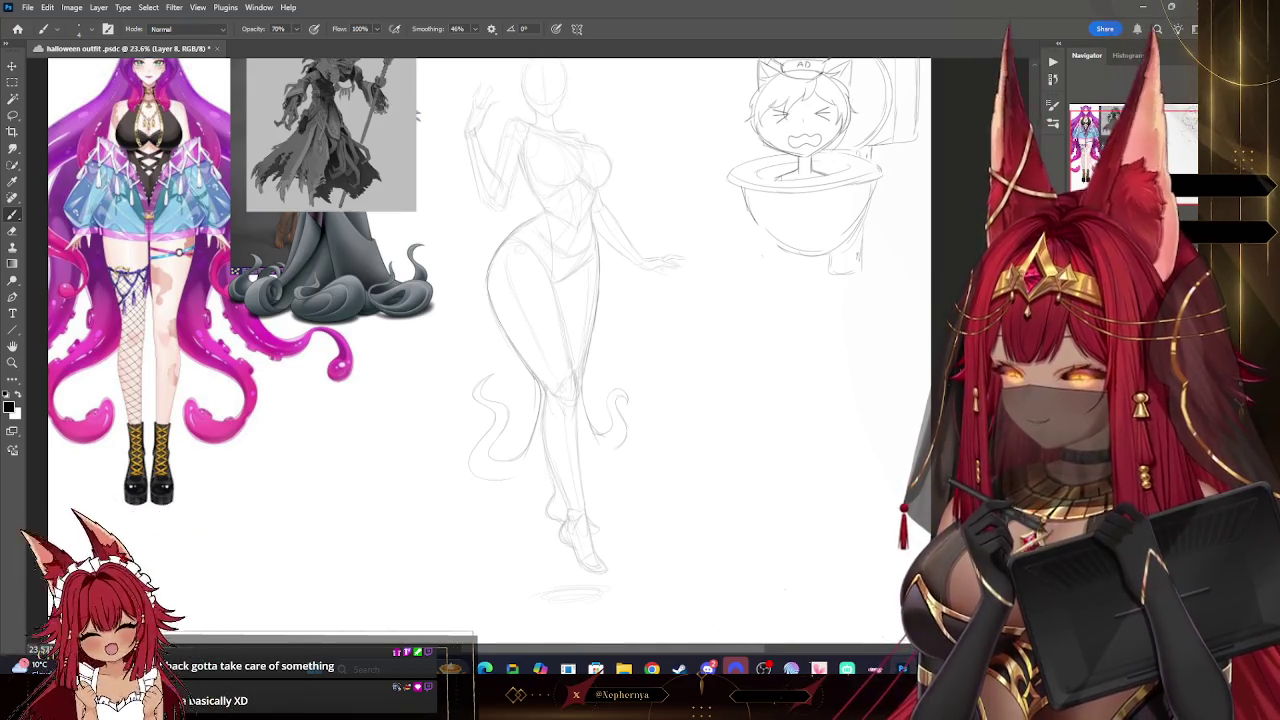
{"action": "scroll", "coordinate": [790, 594], "scroll_direction": "down", "scroll_amount": 2}
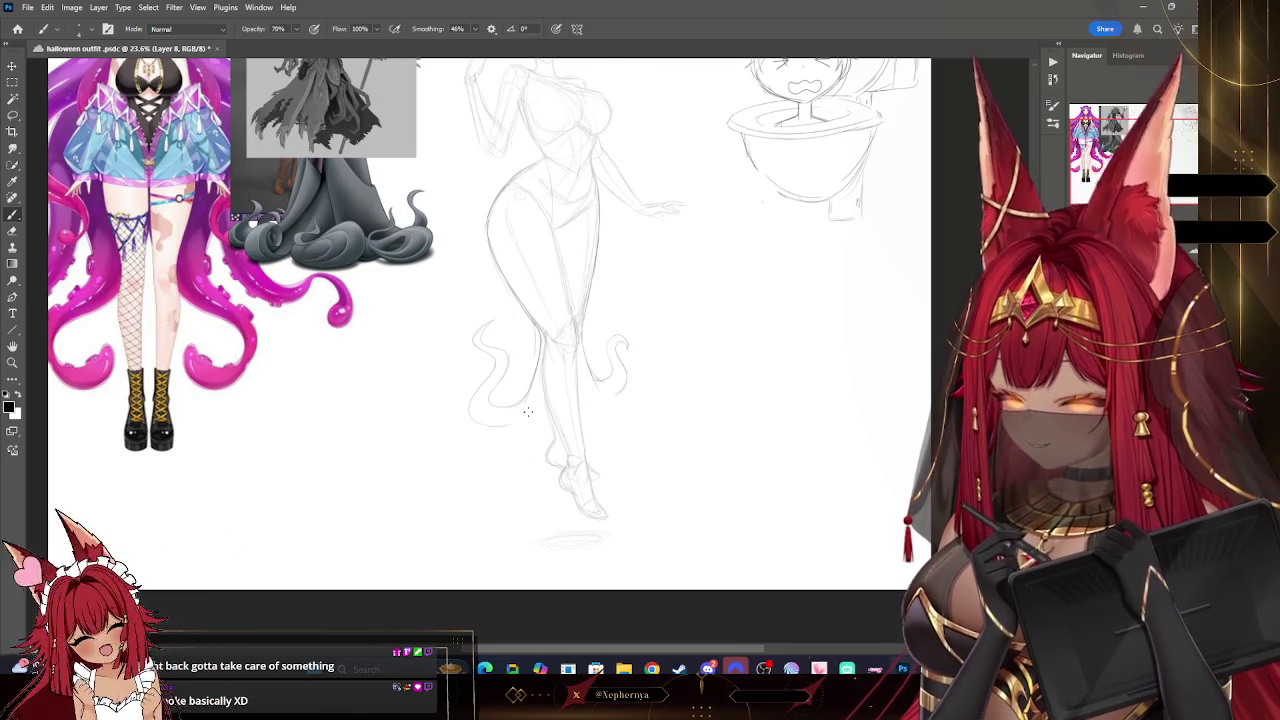
{"action": "left_click_drag", "start_coordinate": [505, 425], "coordinate": [447, 478]}
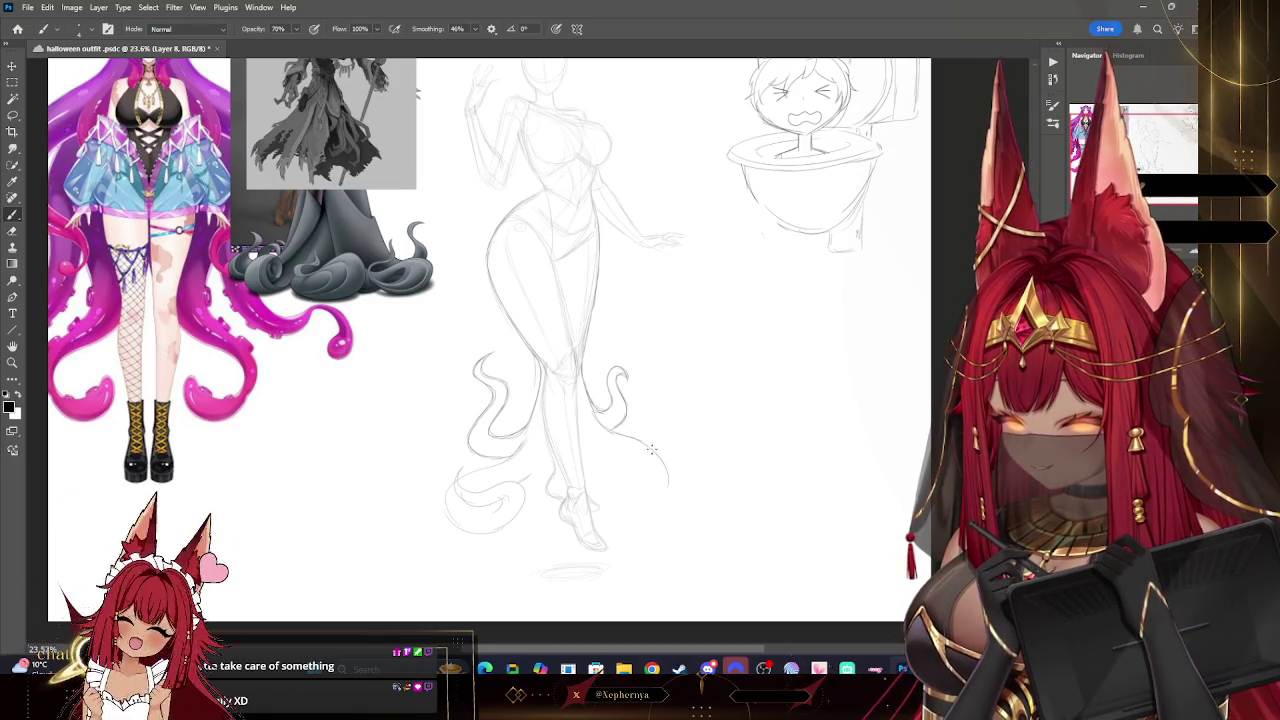
- Try a short stroke at a tentacle tip, undo it, and review the legs
{"action": "left_click_drag", "start_coordinate": [636, 516], "coordinate": [656, 534]}
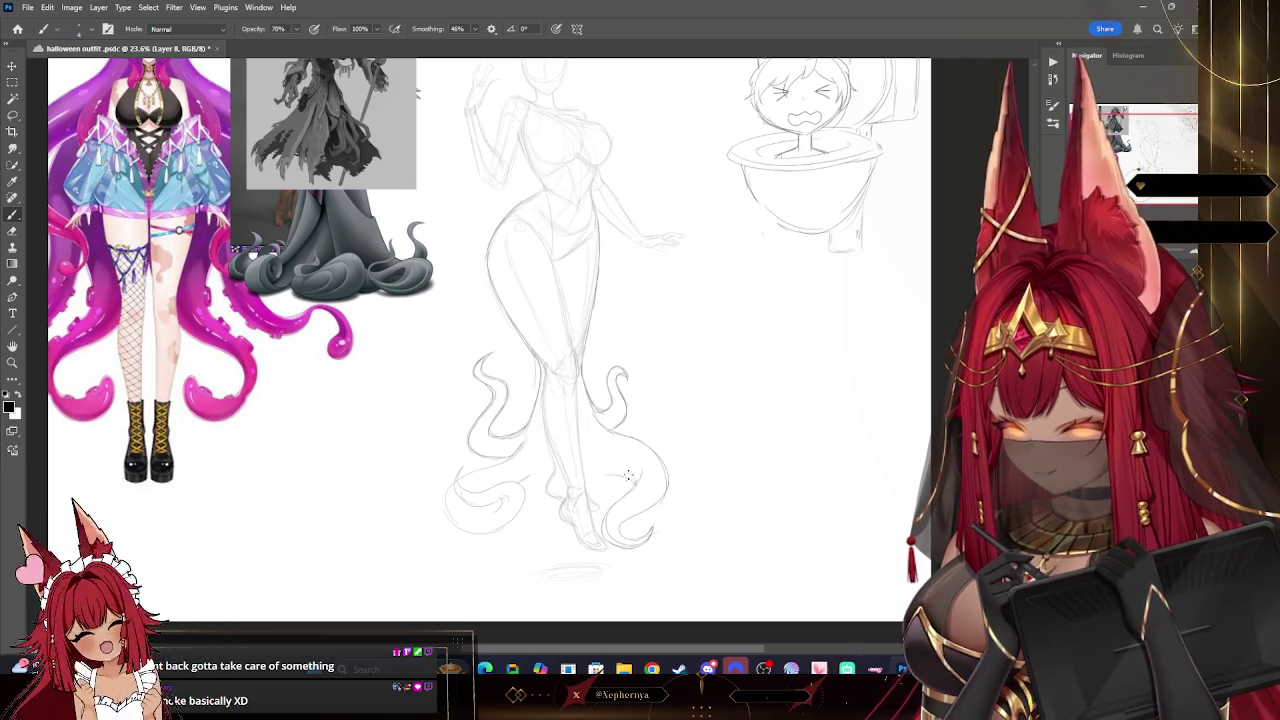
{"action": "key", "text": "ctrl+z"}
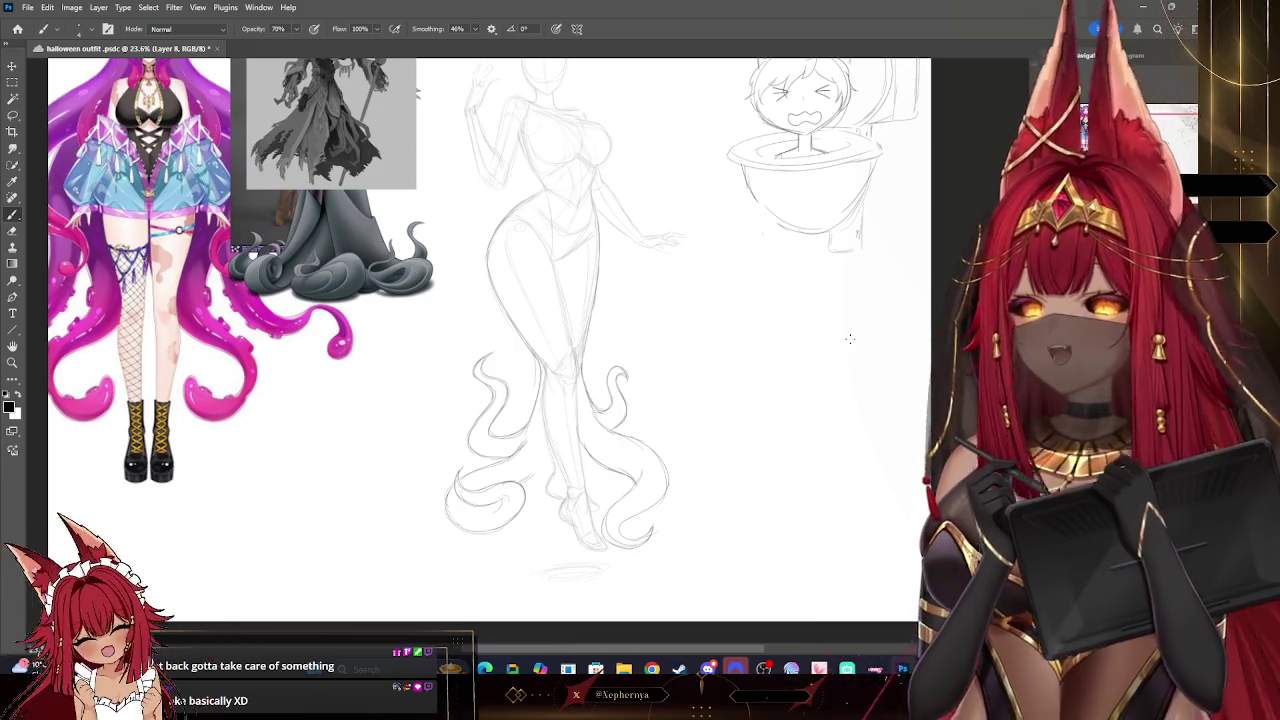
{"action": "scroll", "coordinate": [490, 340], "scroll_direction": "down", "scroll_amount": 2}
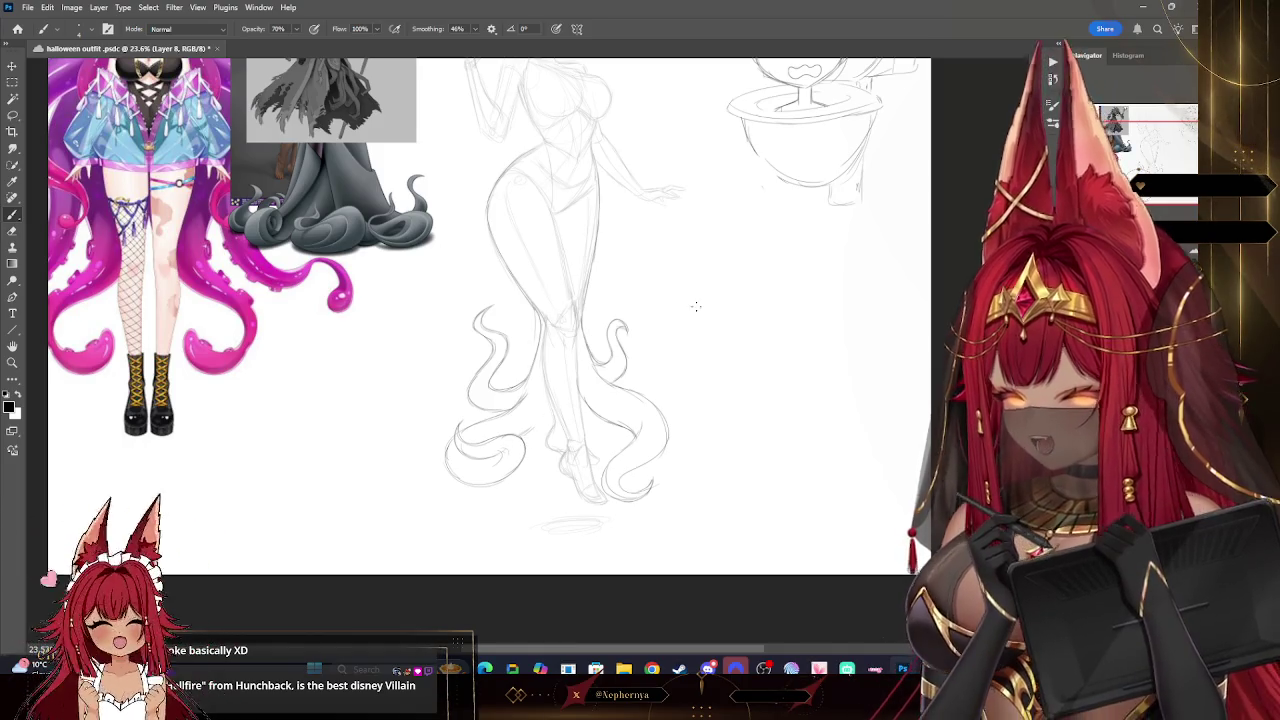
{"action": "scroll", "coordinate": [696, 306], "scroll_direction": "up", "scroll_amount": 5}
- Undo three recent strokes and redraw the right tentacle sweeping out from the knee
{"action": "scroll", "coordinate": [797, 262], "scroll_direction": "down", "scroll_amount": 1}
{"action": "scroll", "coordinate": [797, 262], "scroll_direction": "down", "scroll_amount": 4}
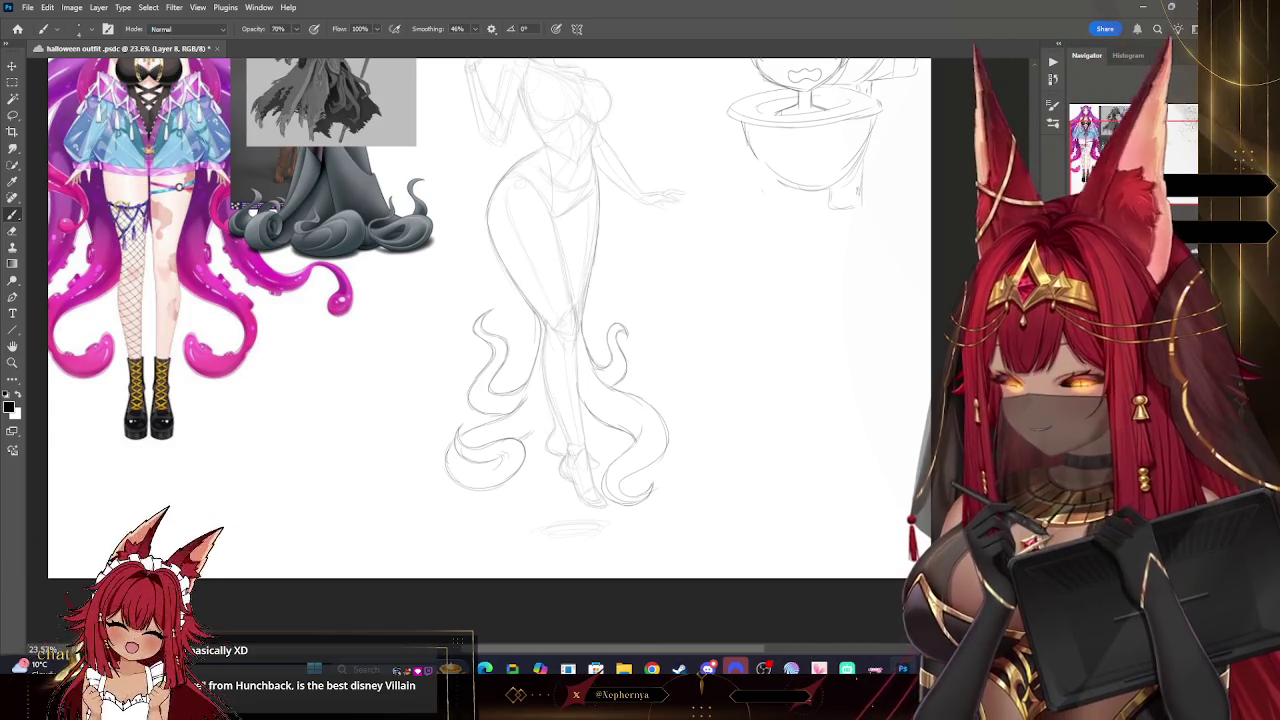
{"action": "scroll", "coordinate": [677, 296], "scroll_direction": "up", "scroll_amount": 2}
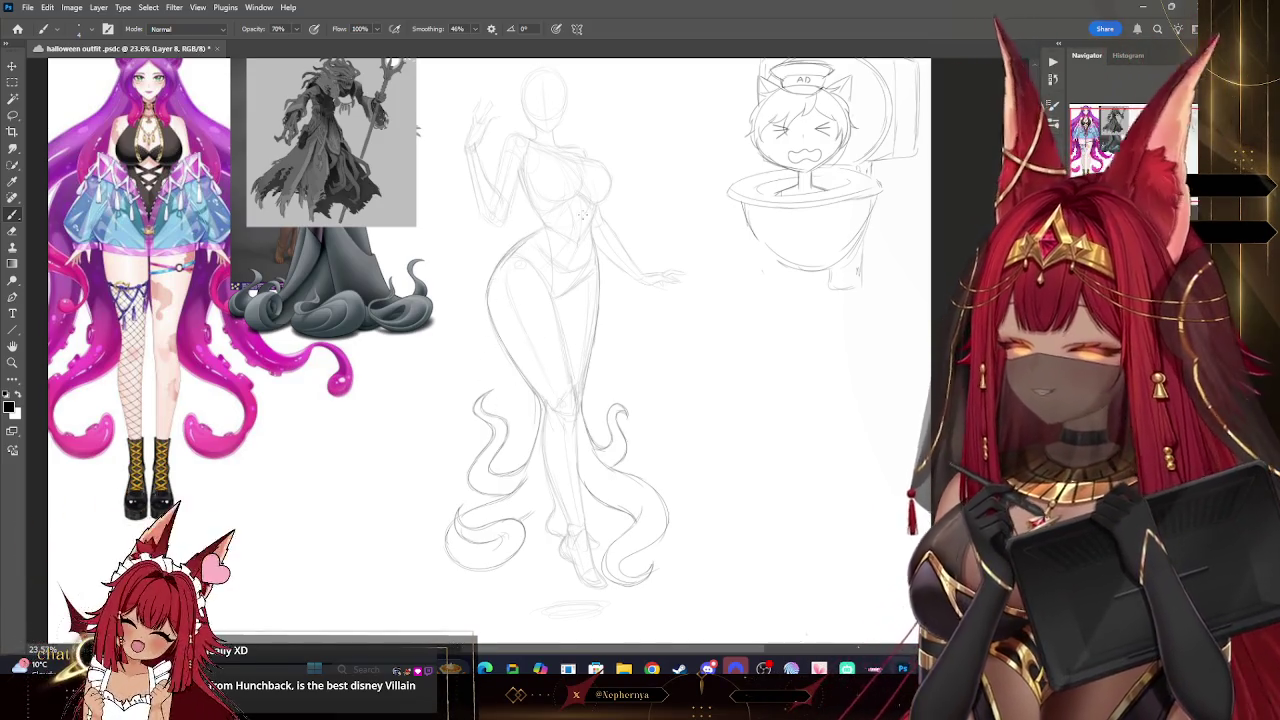
{"action": "key", "text": "ctrl+z"}
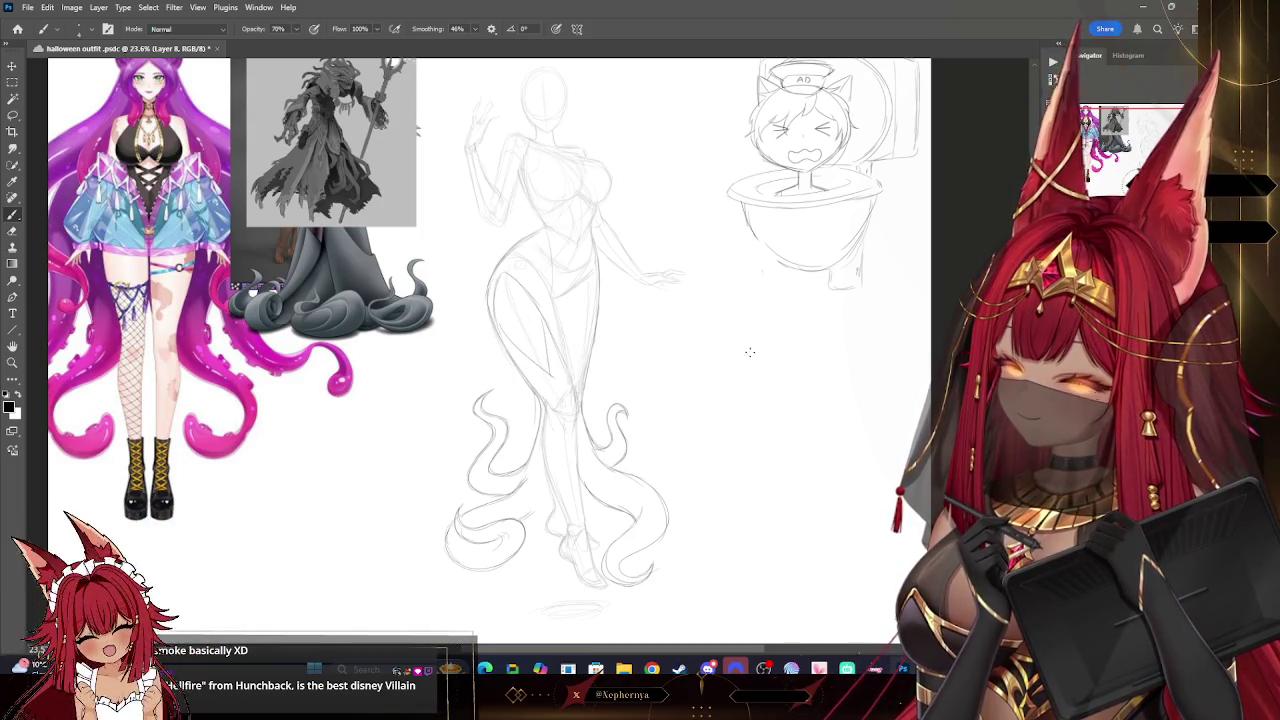
{"action": "key", "text": "ctrl+z"}
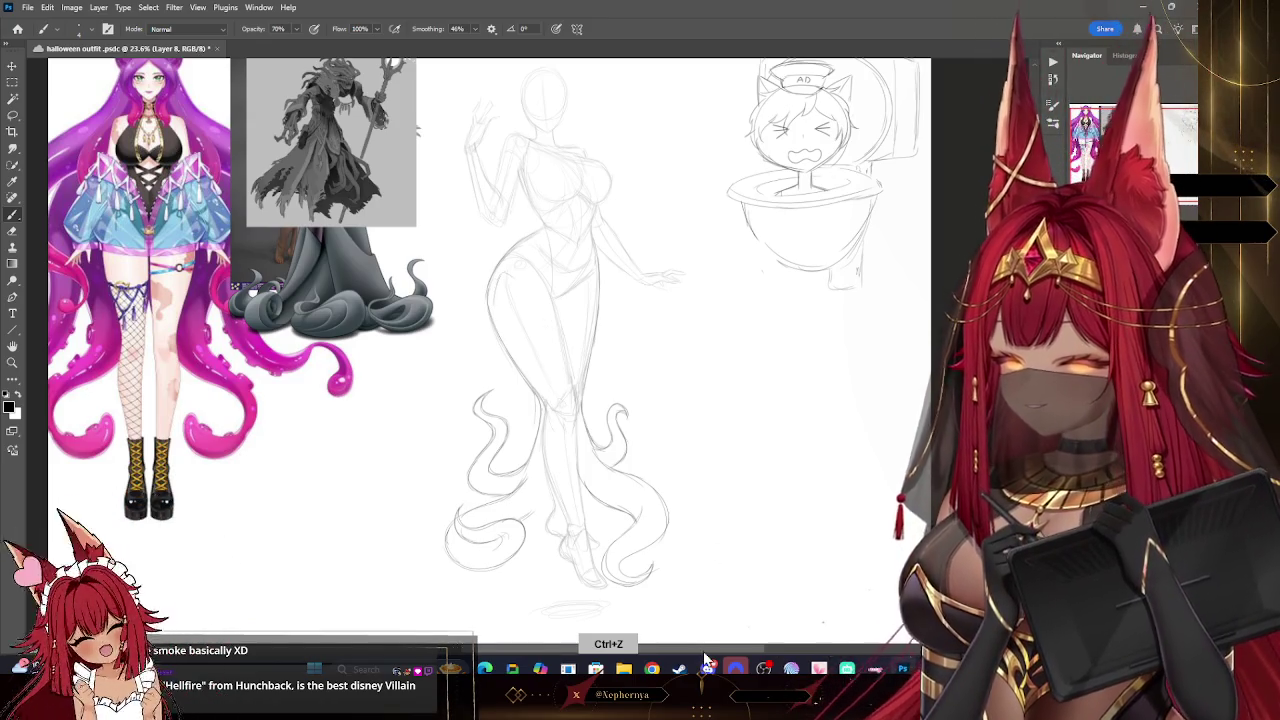
{"action": "scroll", "coordinate": [537, 435], "scroll_direction": "down", "scroll_amount": 2}
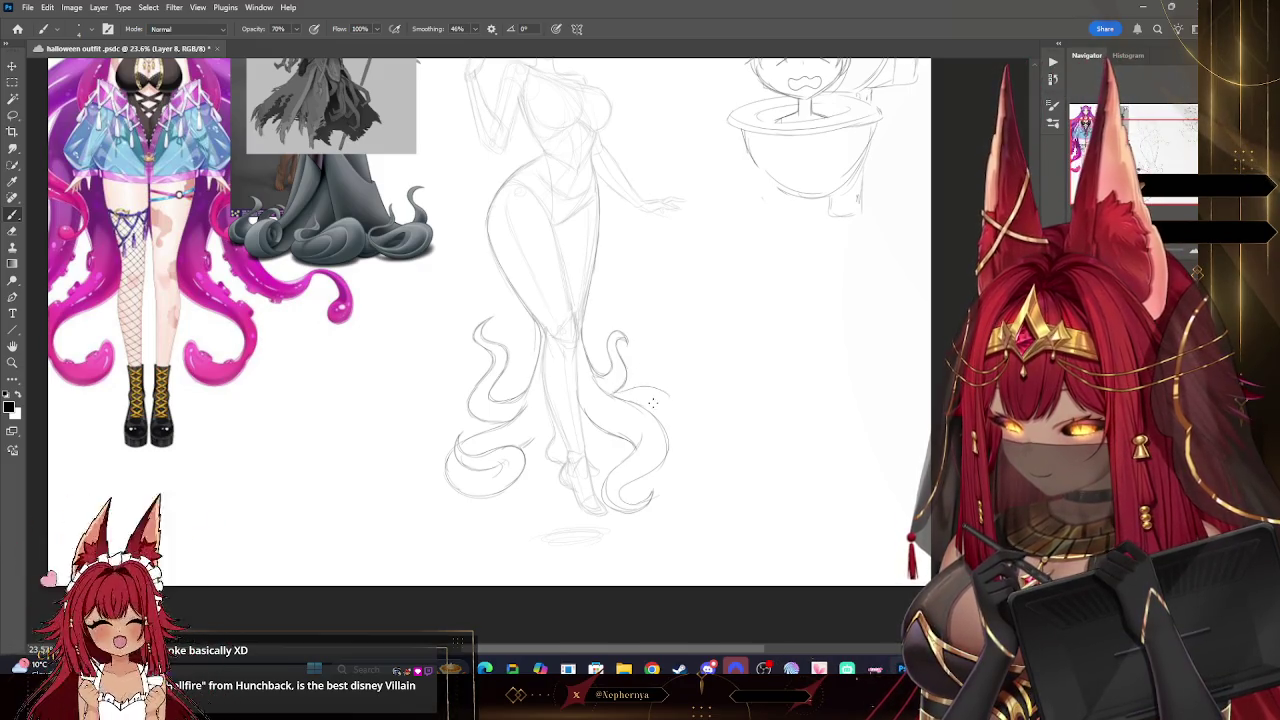
{"action": "key", "text": "ctrl+z"}
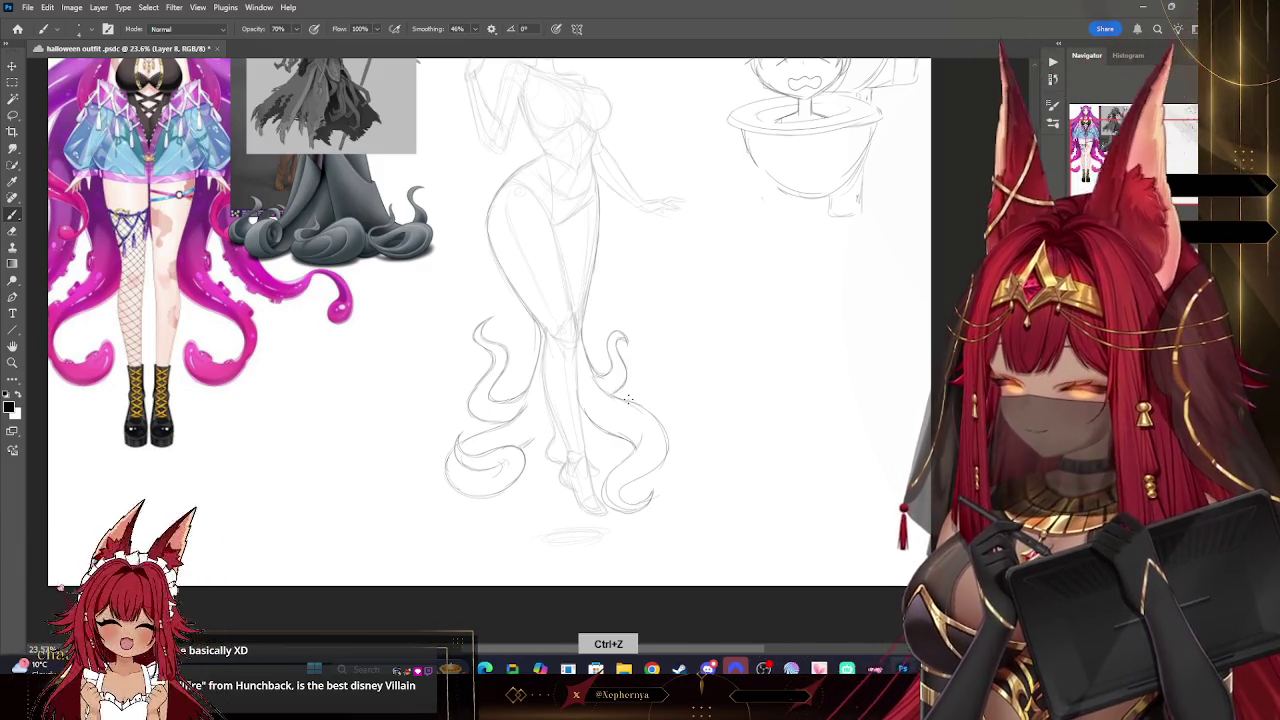
{"action": "mouse_move", "coordinate": [617, 396]}
{"action": "left_mouse_down"}
{"action": "mouse_move", "coordinate": [684, 402]}
{"action": "mouse_move", "coordinate": [670, 418]}
{"action": "left_mouse_up"}
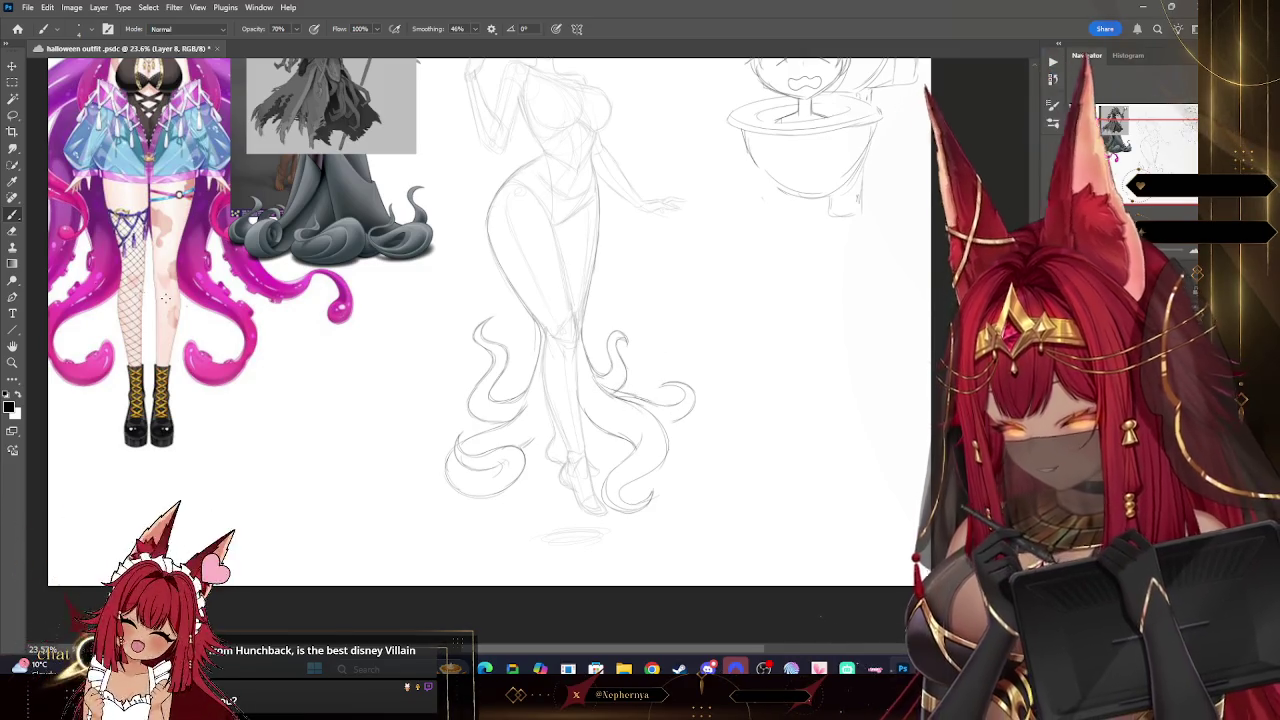
- Add spiral curls to the tentacle tips gathered around the figure's feet
{"action": "key", "text": "e"}
{"action": "key", "text": "bracketleft"}
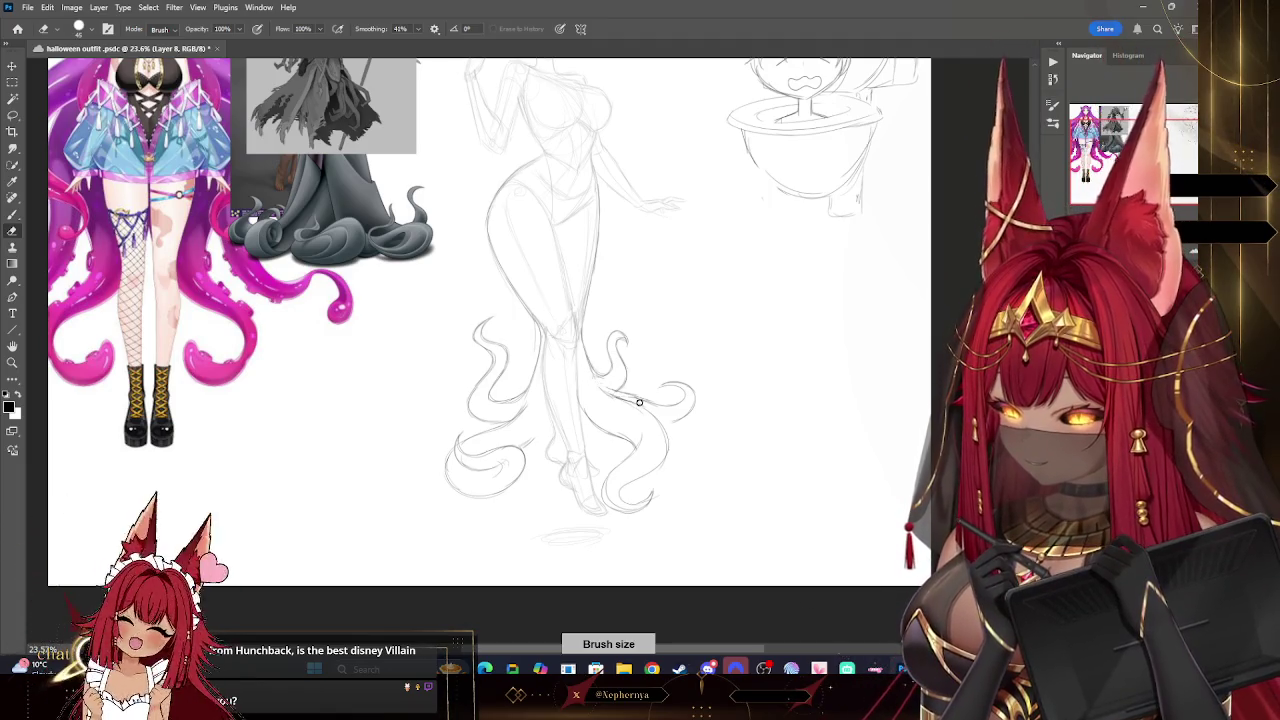
{"action": "key", "text": "b"}
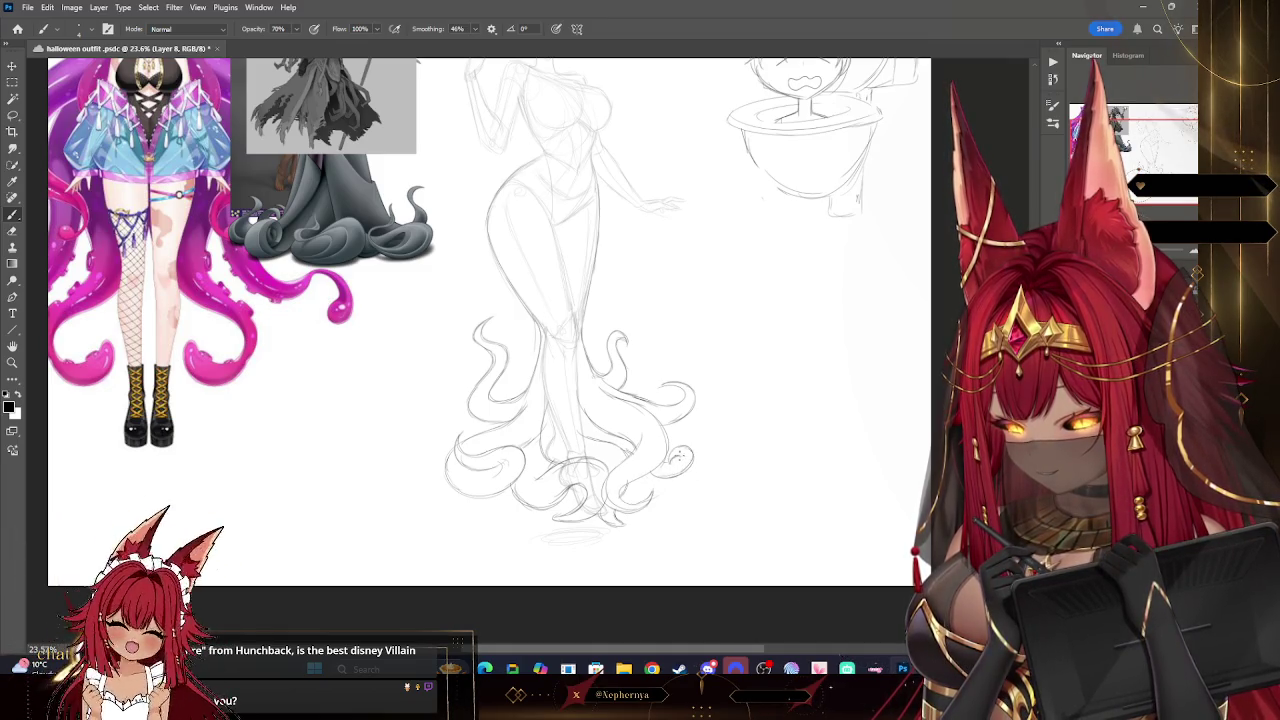
{"action": "left_click_drag", "start_coordinate": [675, 460], "coordinate": [683, 466]}
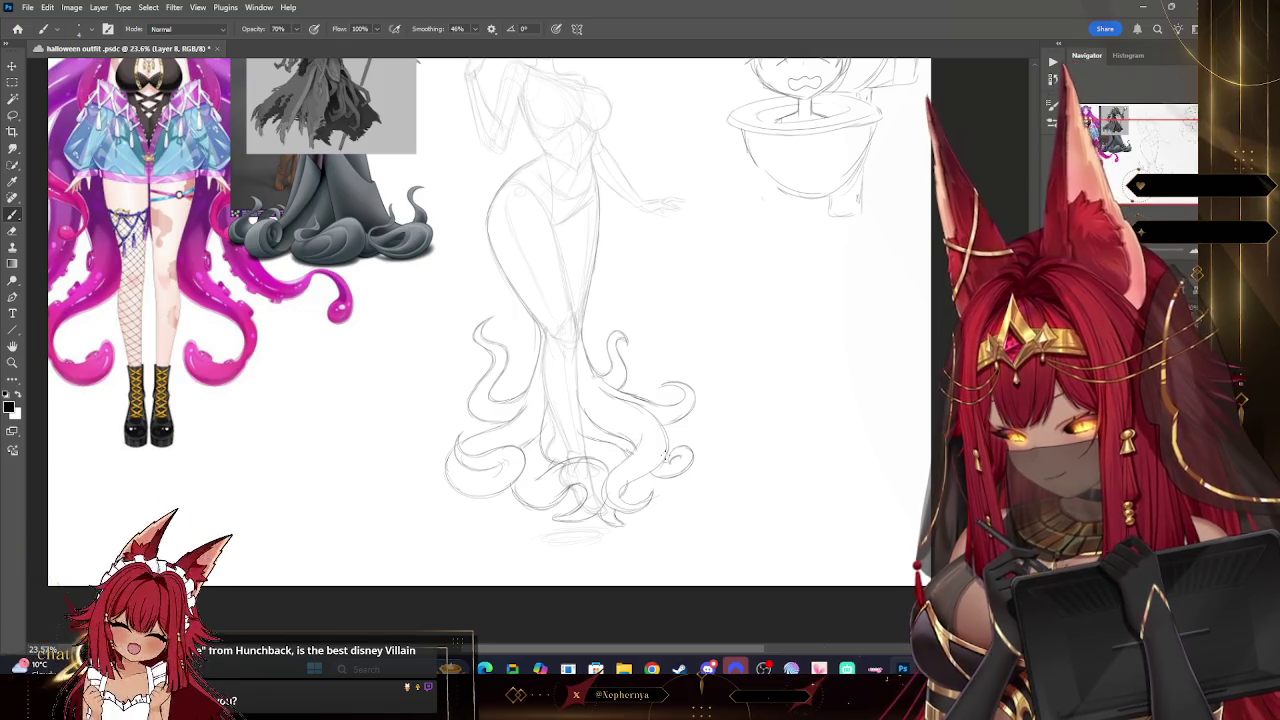
{"action": "left_click_drag", "start_coordinate": [548, 517], "coordinate": [543, 500]}
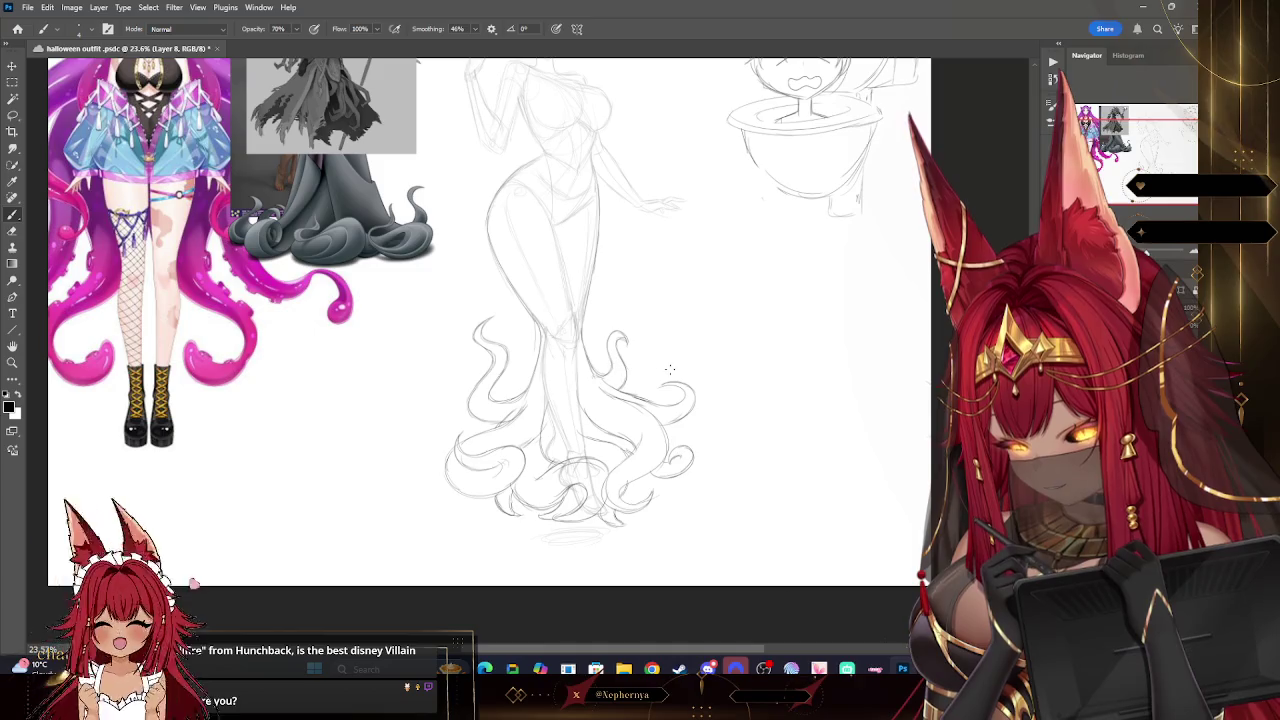
{"action": "key", "text": "z"}
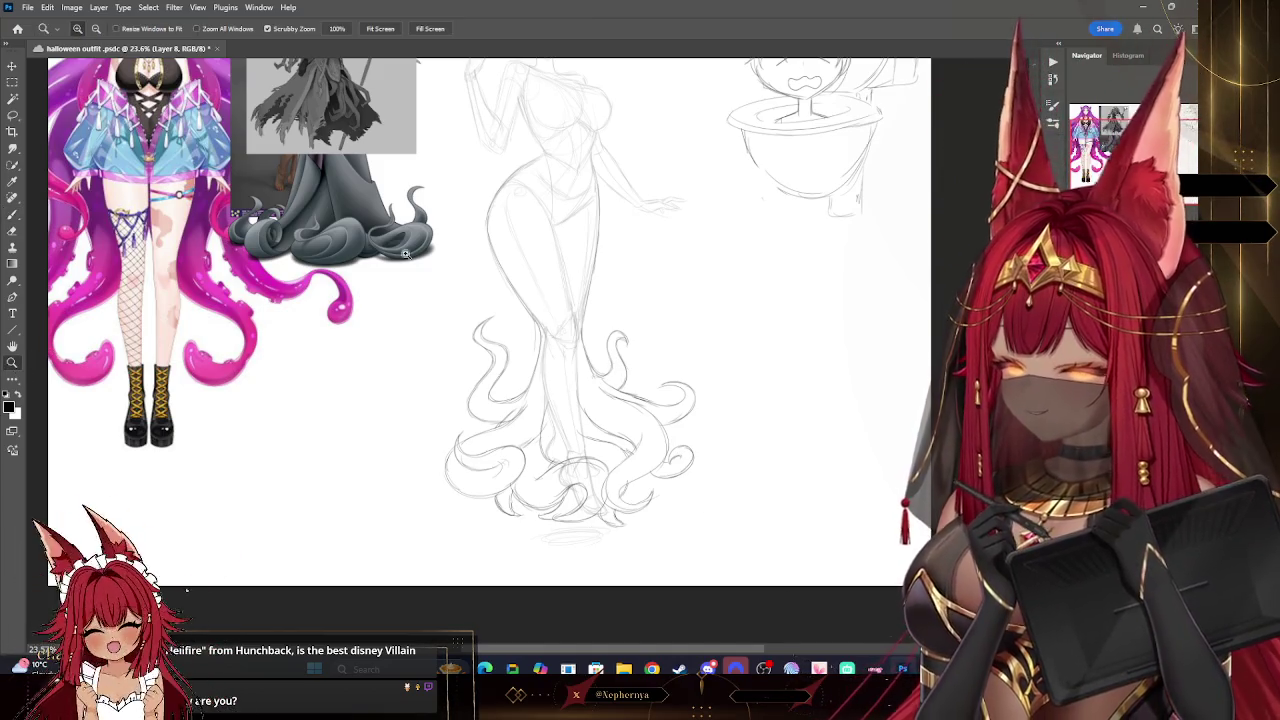
{"action": "left_click", "coordinate": [634, 229], "text": "alt"}
{"action": "key", "text": "ctrl+0"}
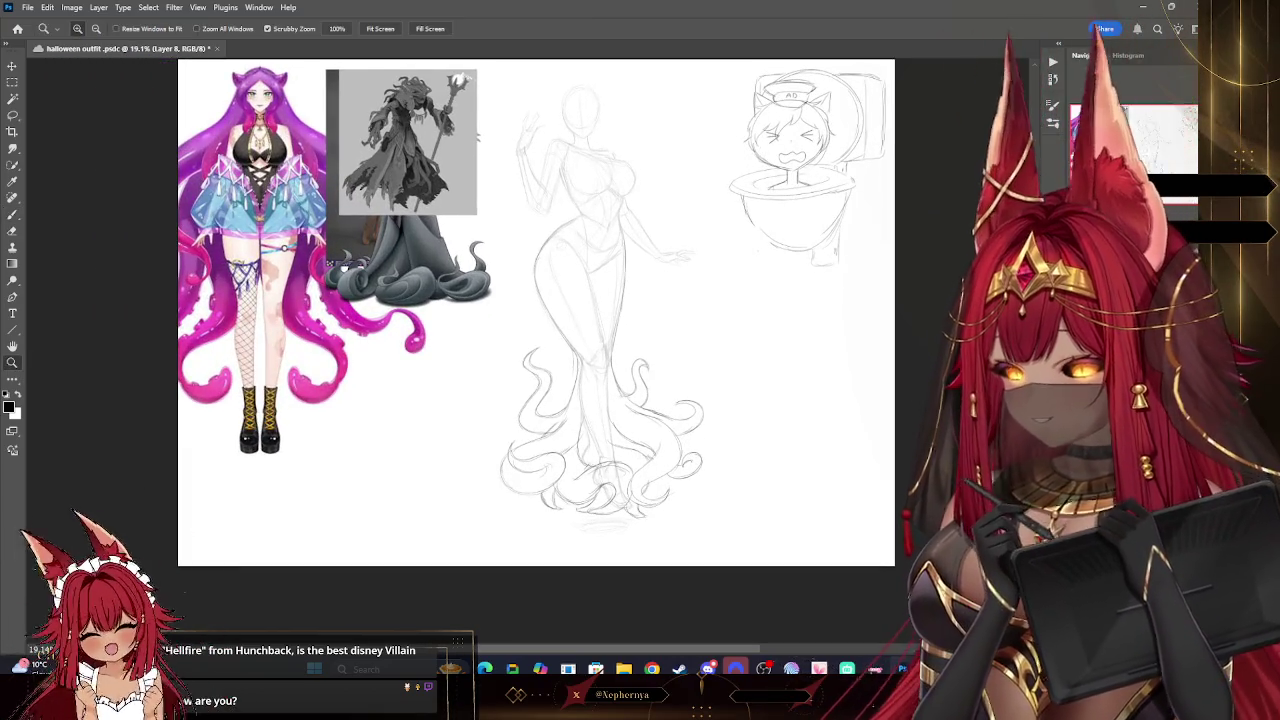
{"action": "key", "text": "ctrl+z"}
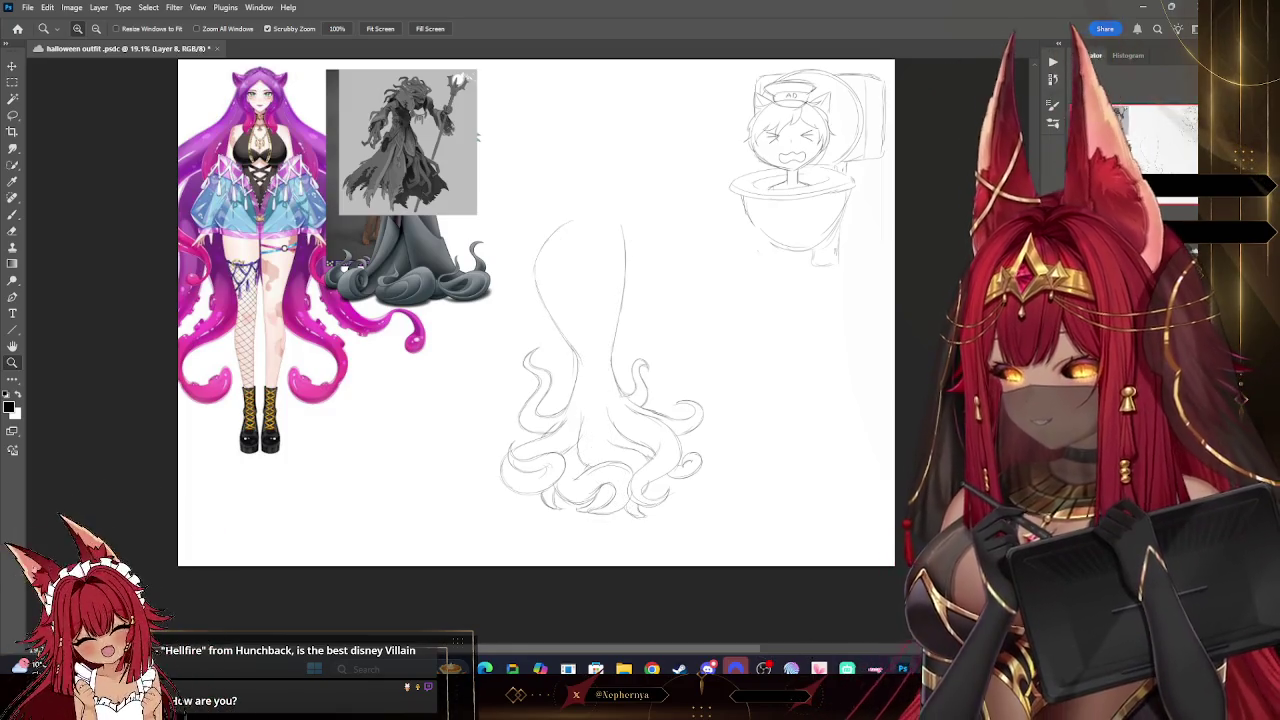
{"action": "key", "text": "ctrl+shift+z"}
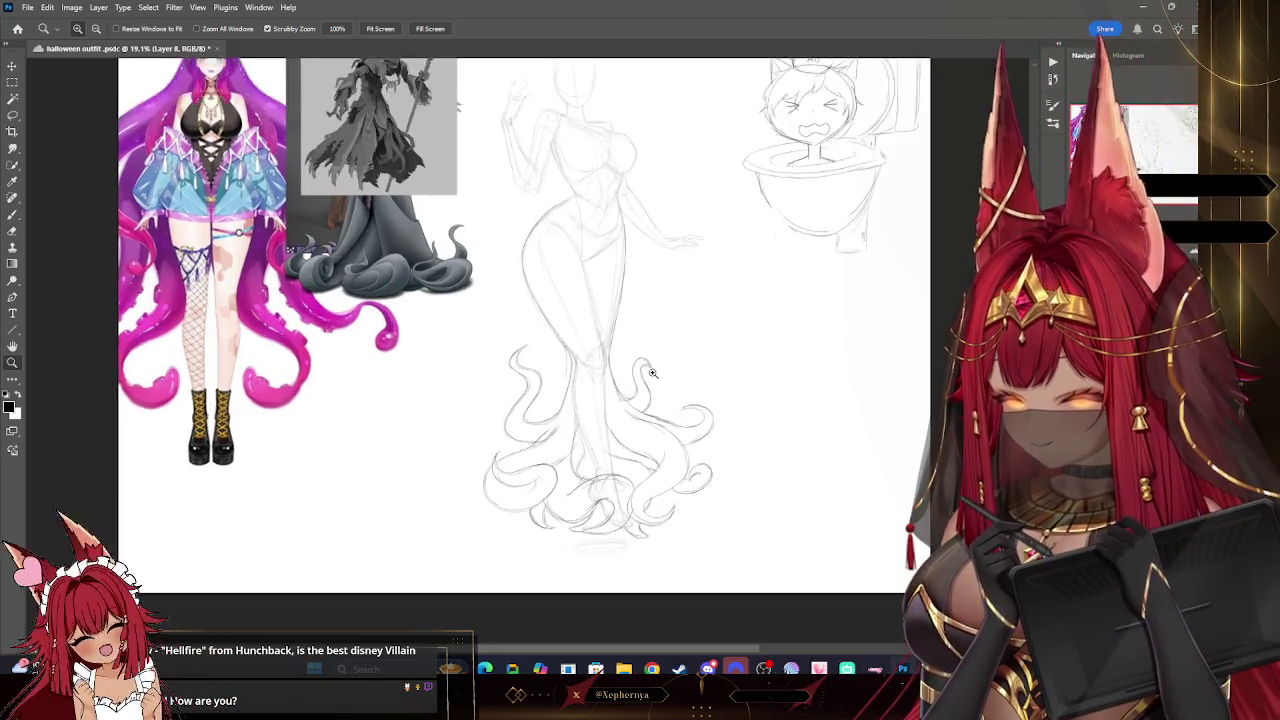
{"action": "left_click_drag", "start_coordinate": [627, 383], "coordinate": [680, 383]}
{"action": "left_click", "coordinate": [13, 215]}
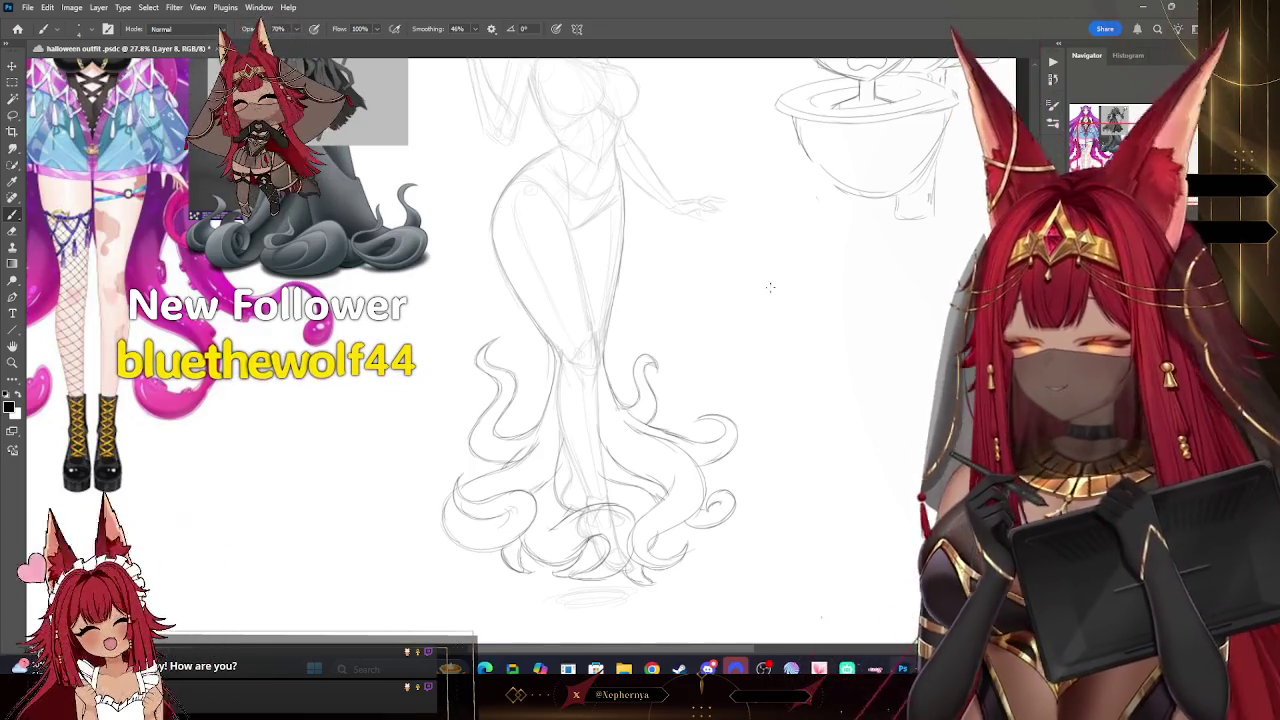
{"action": "scroll", "coordinate": [800, 470], "scroll_direction": "up", "scroll_amount": 1}
{"action": "scroll", "coordinate": [572, 425], "scroll_direction": "down", "scroll_amount": 1}
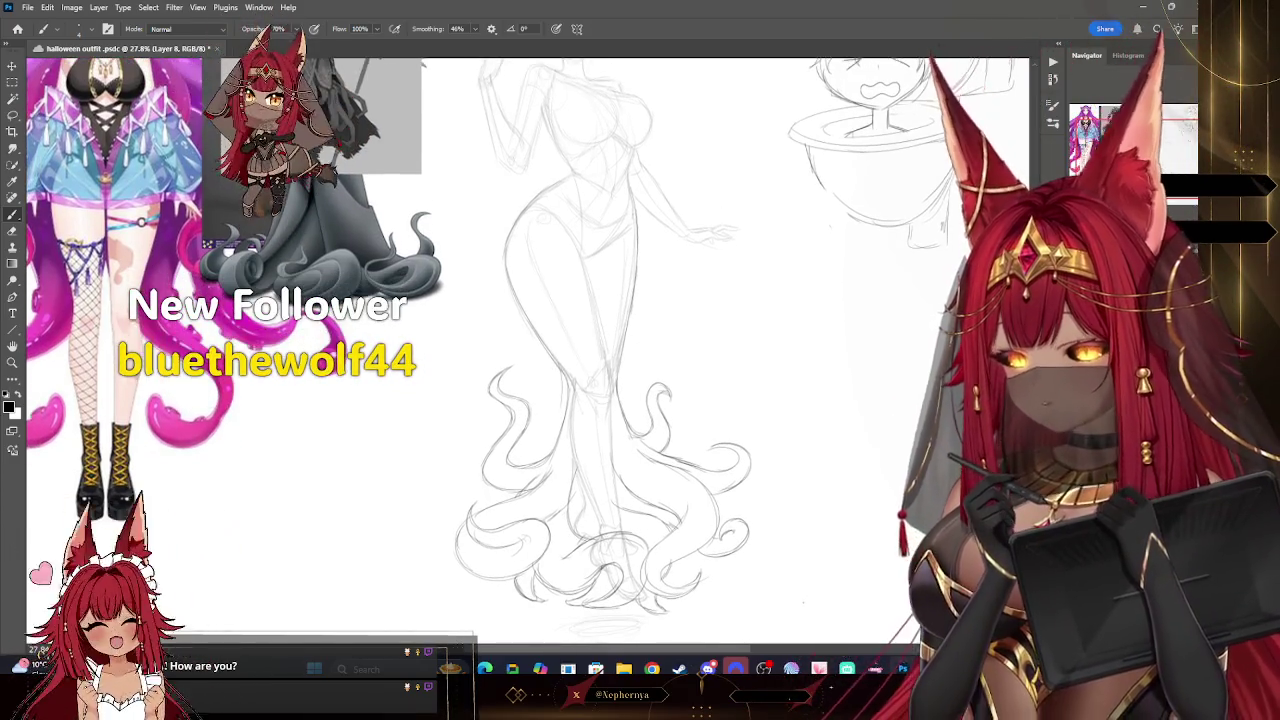
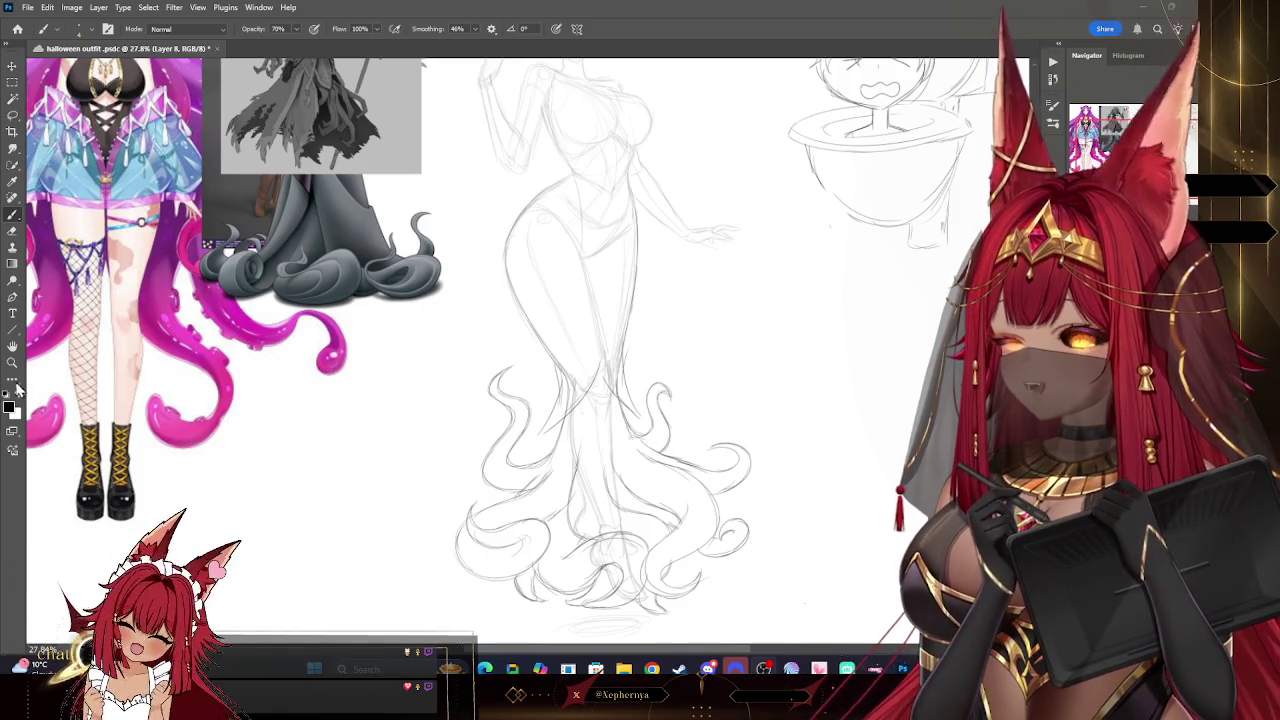
- Undo the accidental deletion of the tentacle dress lines and resume pencilling with the brush
{"action": "left_click", "coordinate": [12, 362]}
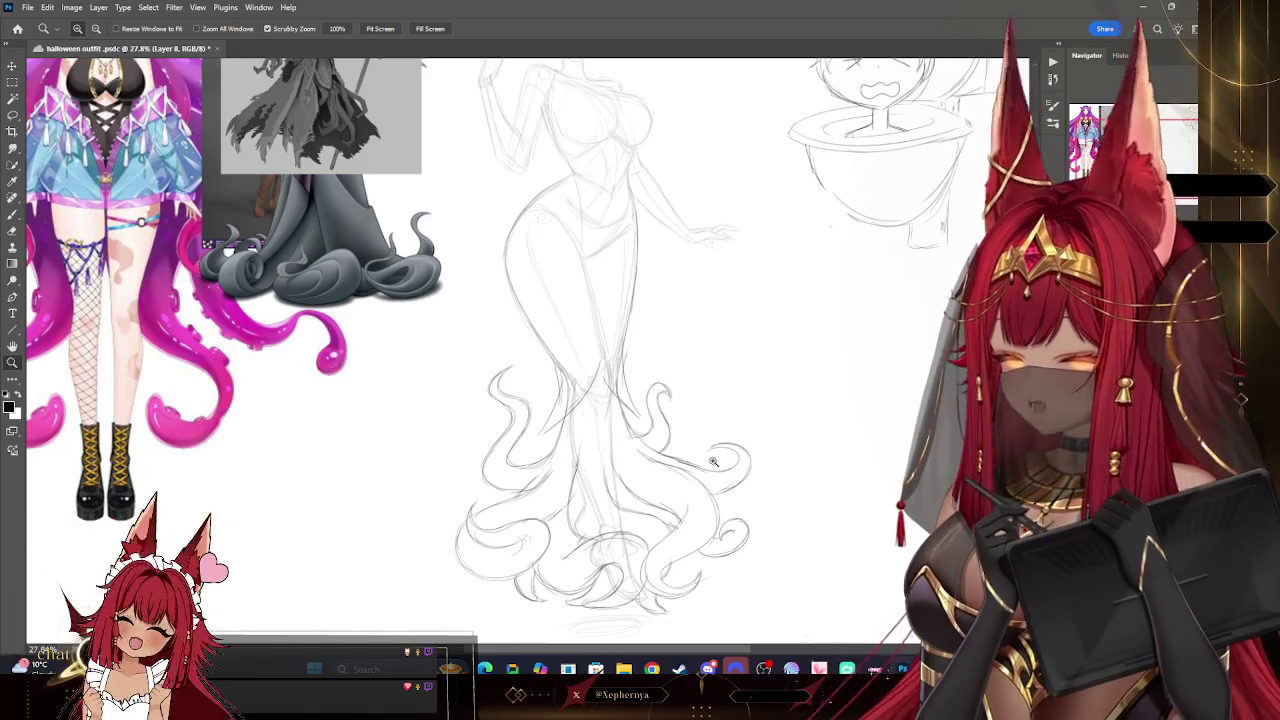
{"action": "key", "text": "Delete"}
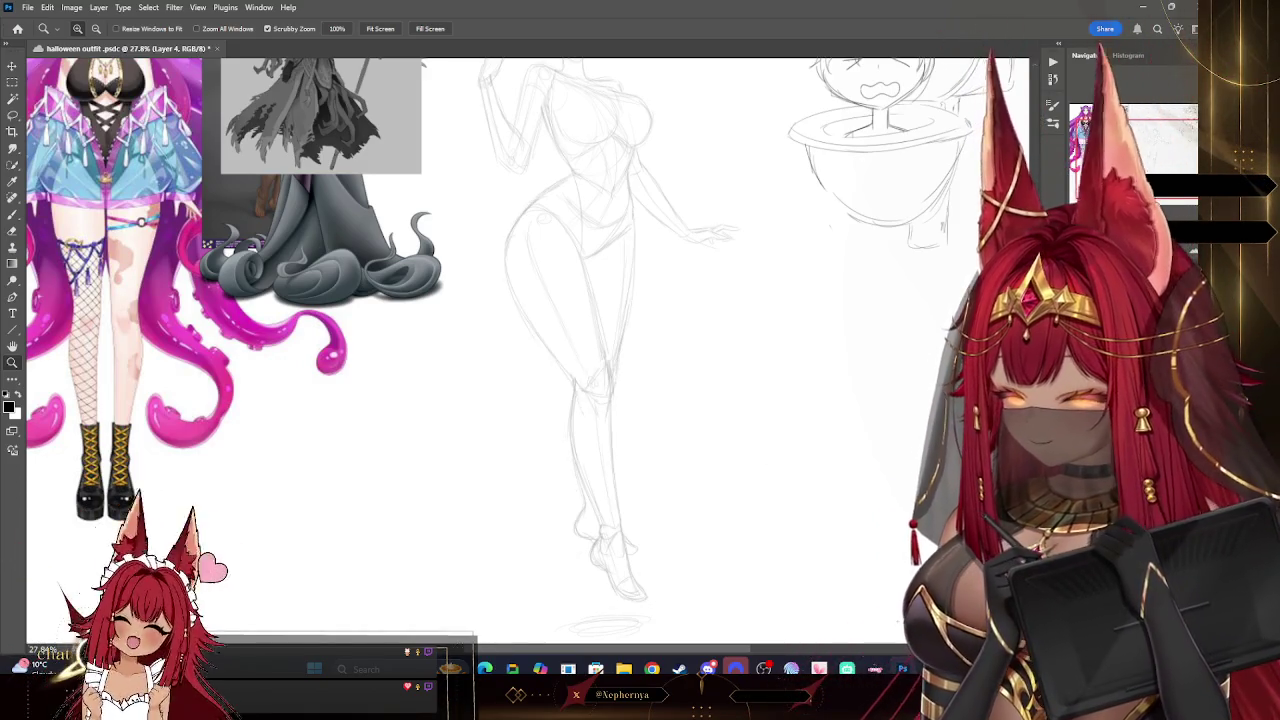
{"action": "key", "text": "ctrl+z"}
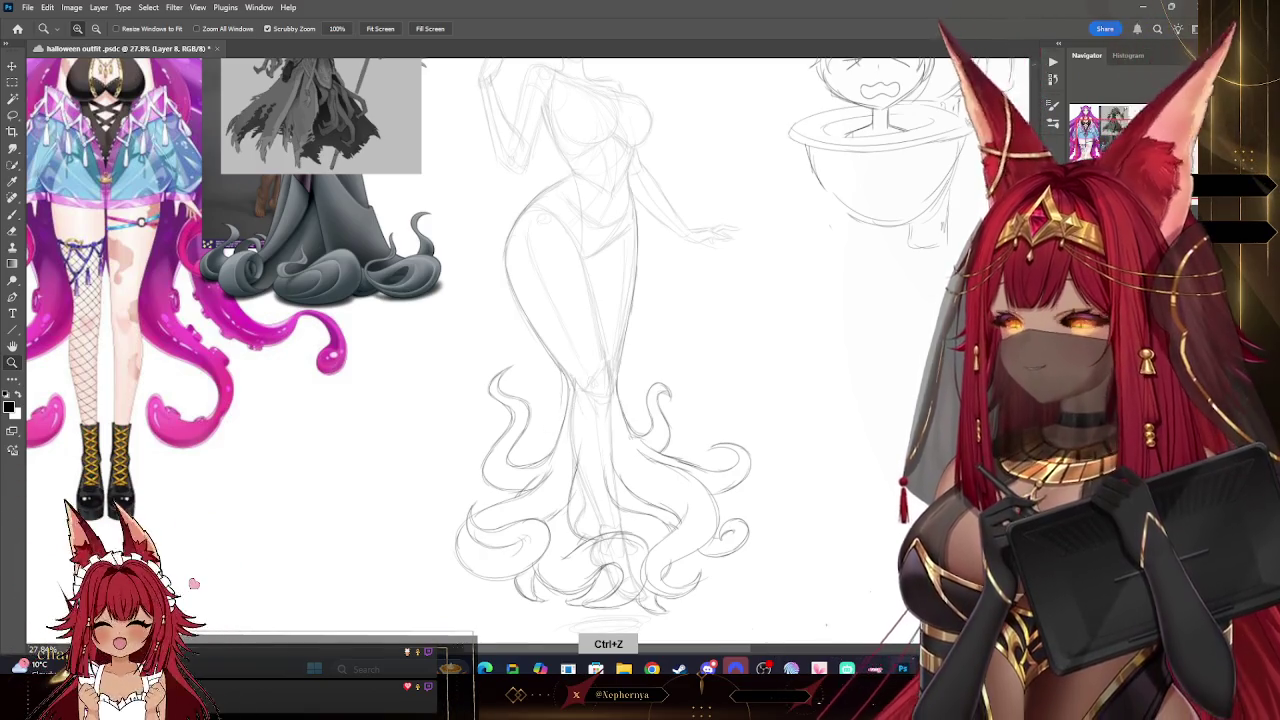
{"action": "scroll", "coordinate": [620, 350], "scroll_direction": "up", "scroll_amount": 3}
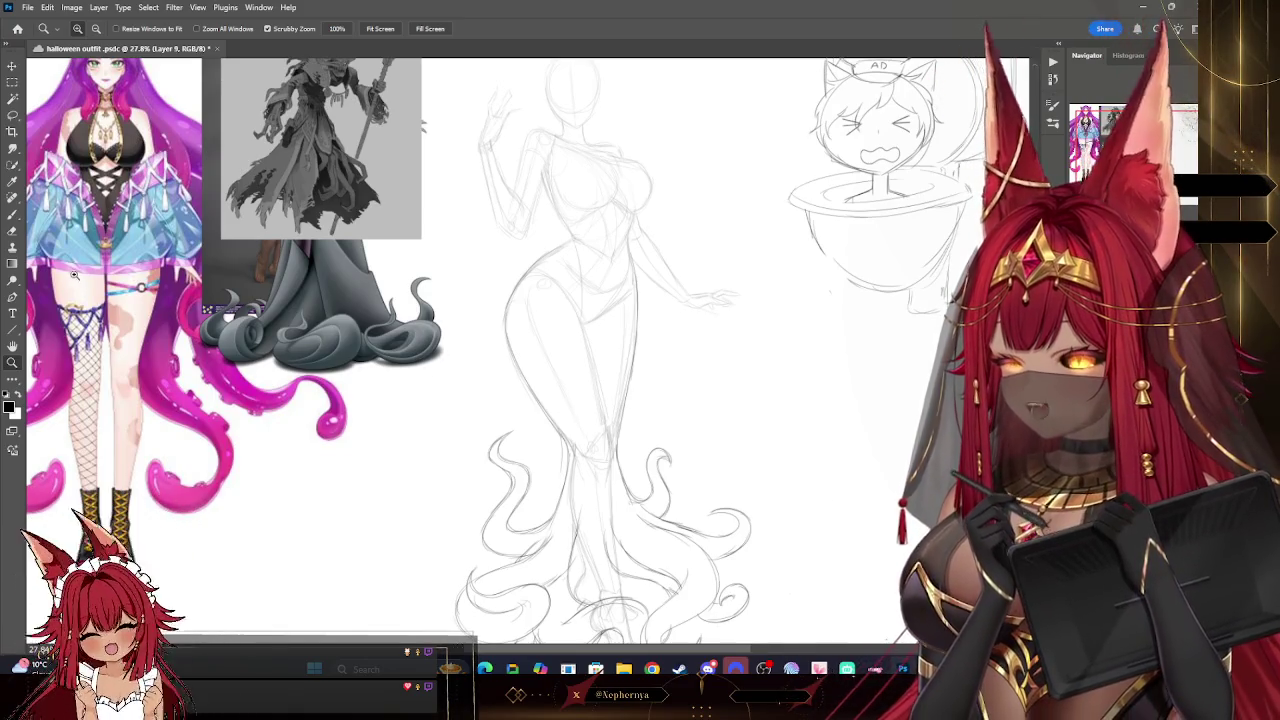
{"action": "left_click", "coordinate": [13, 215]}
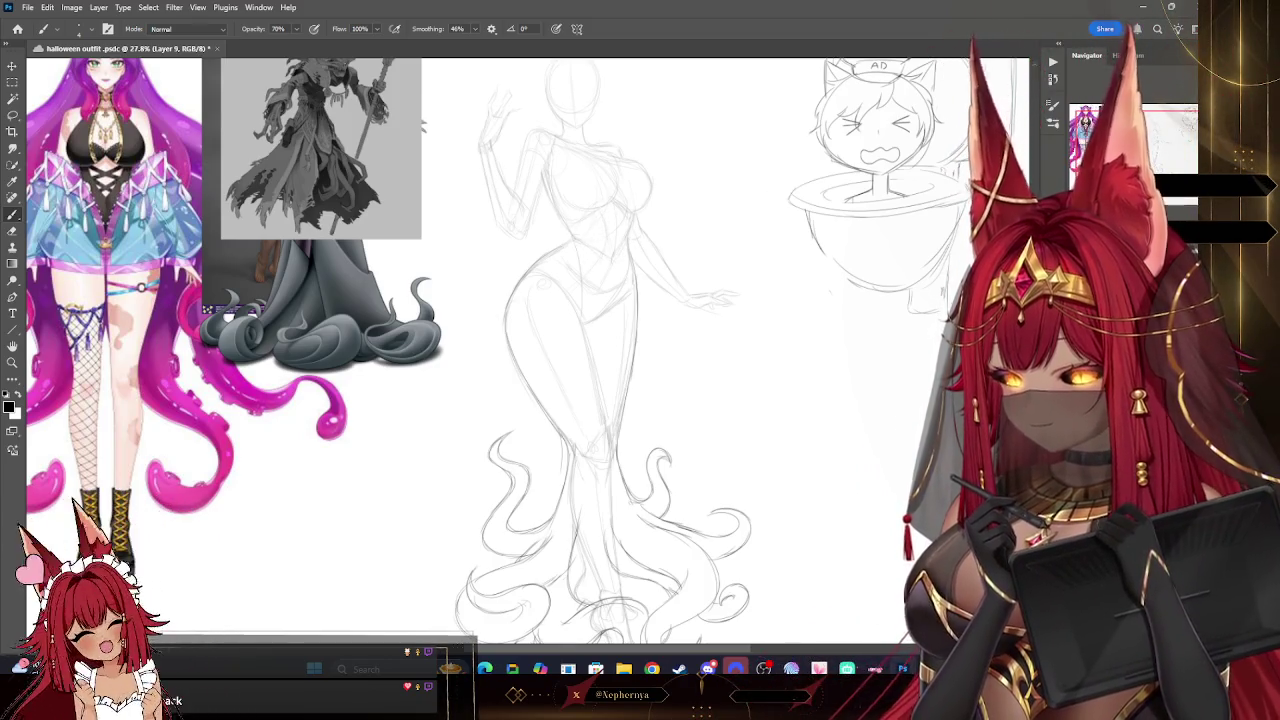
{"action": "scroll", "coordinate": [565, 270], "scroll_direction": "up", "scroll_amount": 2}
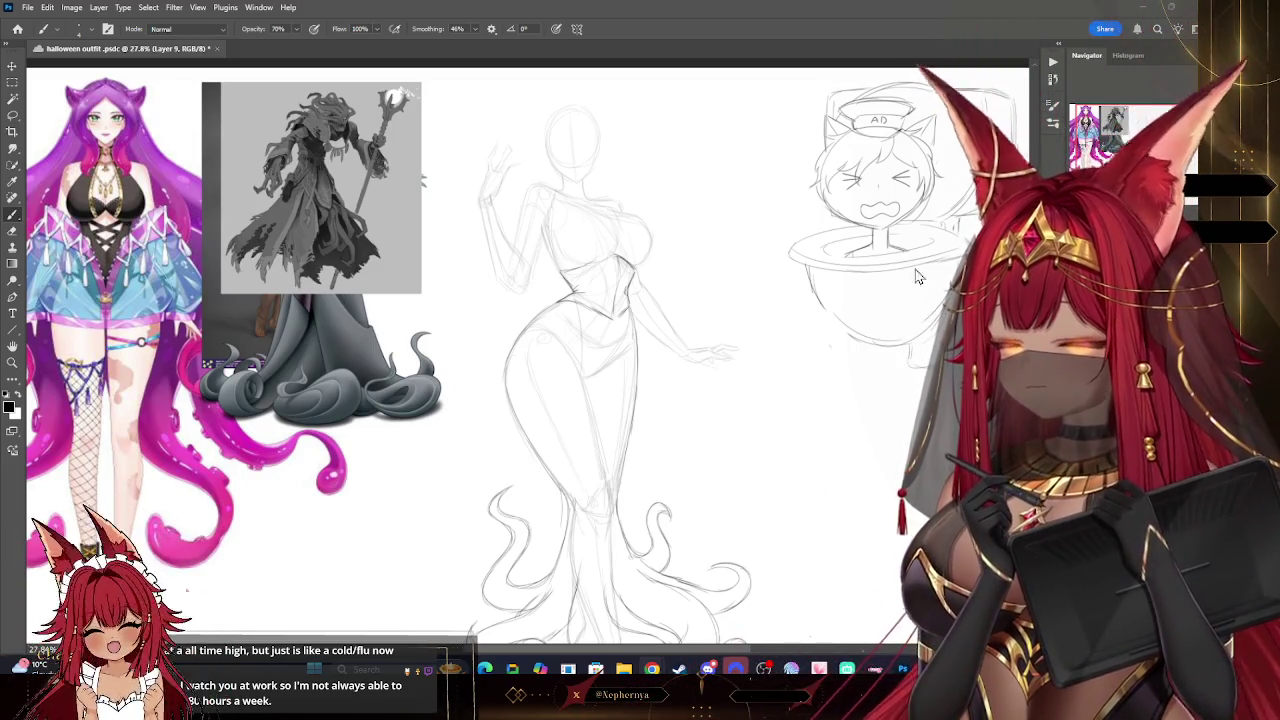
- Undo a stray stroke, shrink the brush, and draw a line from the hip into the skirt
{"action": "key", "text": "z"}
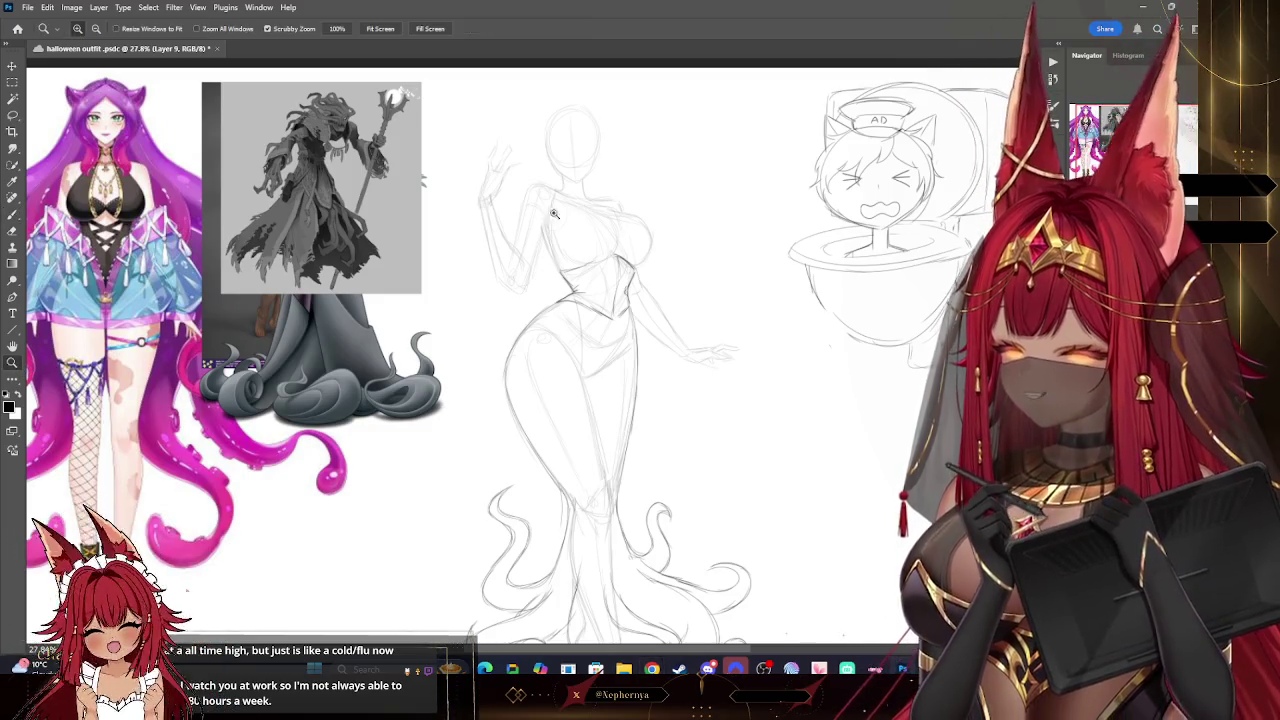
{"action": "mouse_move", "coordinate": [743, 271]}
{"action": "left_mouse_down"}
{"action": "mouse_move", "coordinate": [731, 268]}
{"action": "mouse_move", "coordinate": [775, 268]}
{"action": "left_mouse_up"}
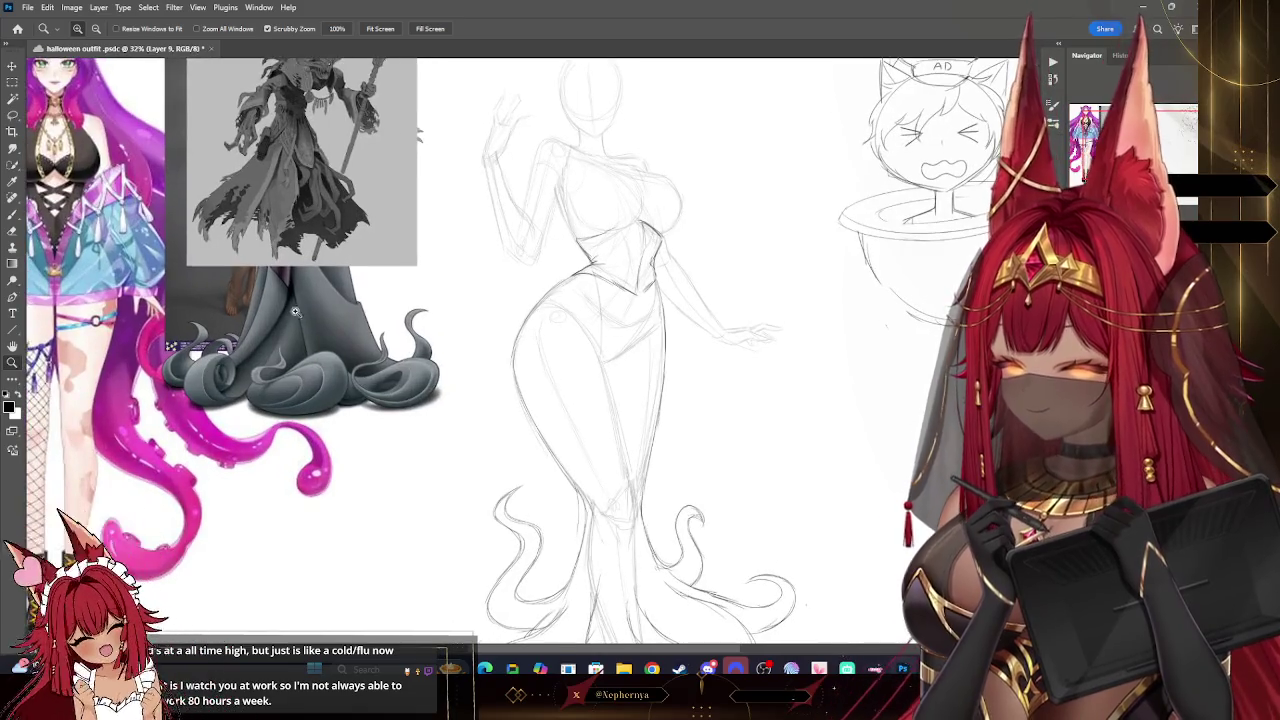
{"action": "left_click", "coordinate": [14, 215]}
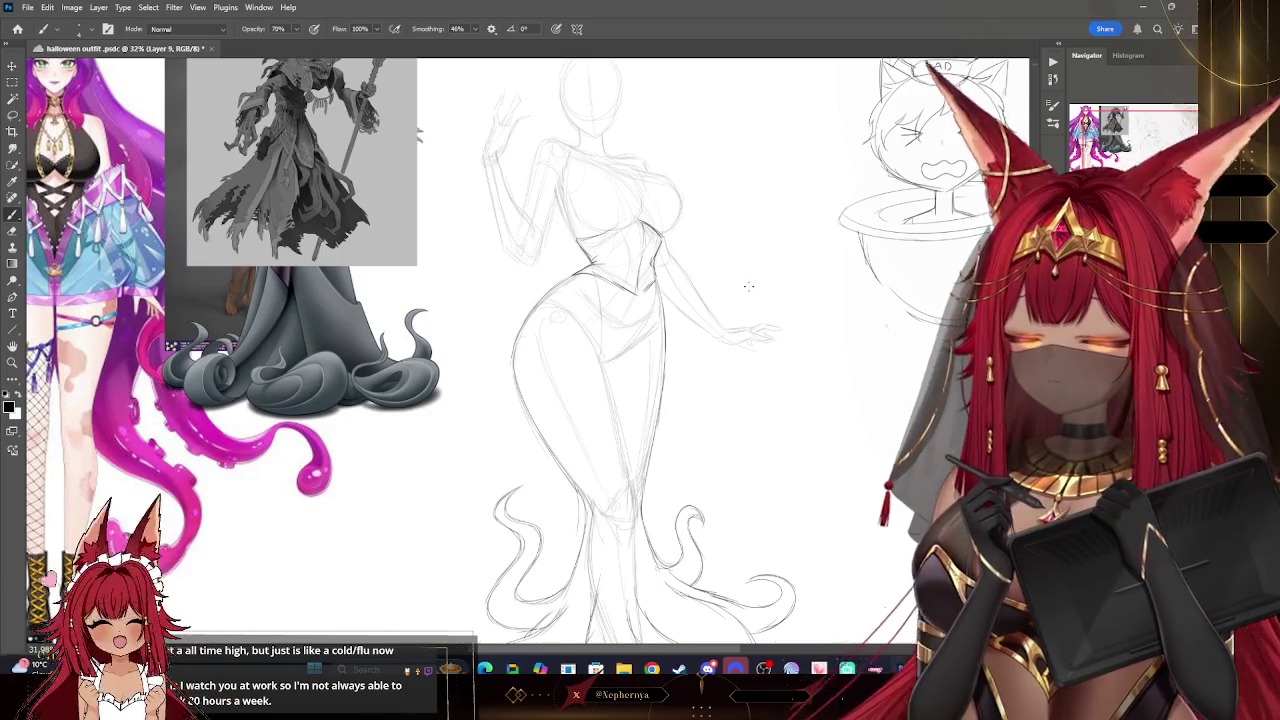
{"action": "left_click_drag", "start_coordinate": [600, 400], "coordinate": [525, 395]}
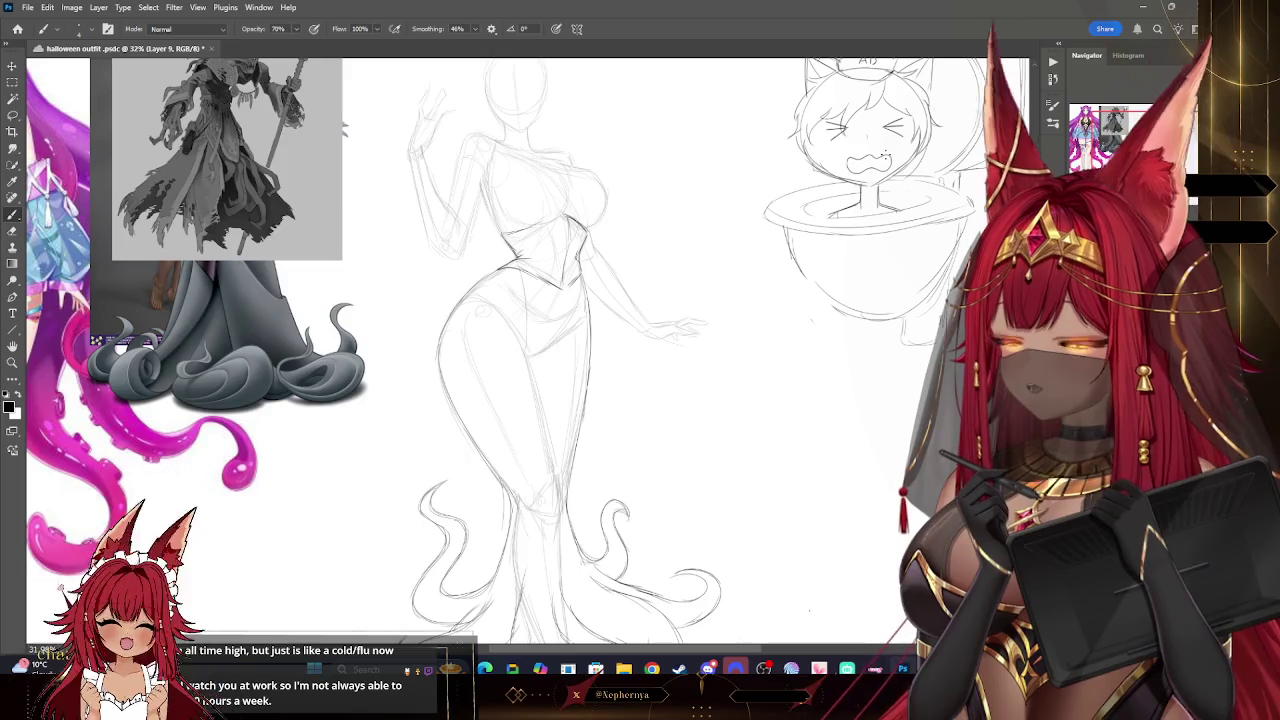
{"action": "left_click_drag", "start_coordinate": [600, 400], "coordinate": [616, 355]}
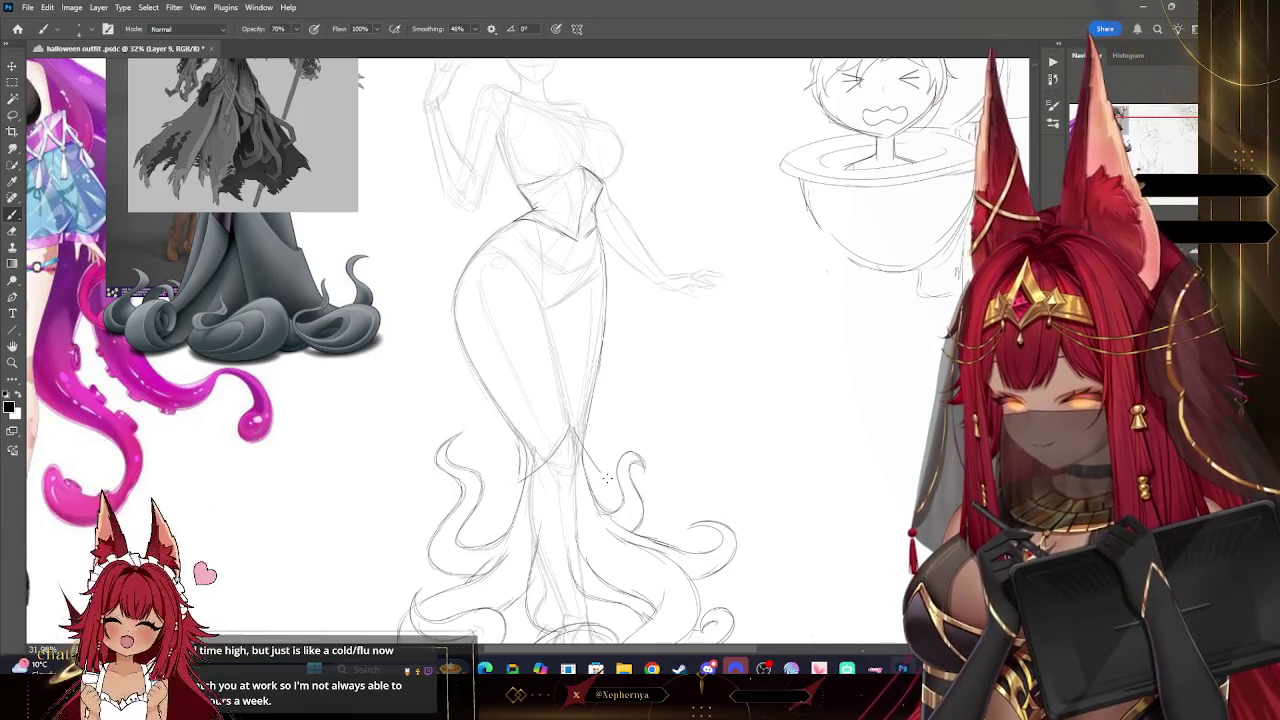
{"action": "key", "text": "ctrl+z"}
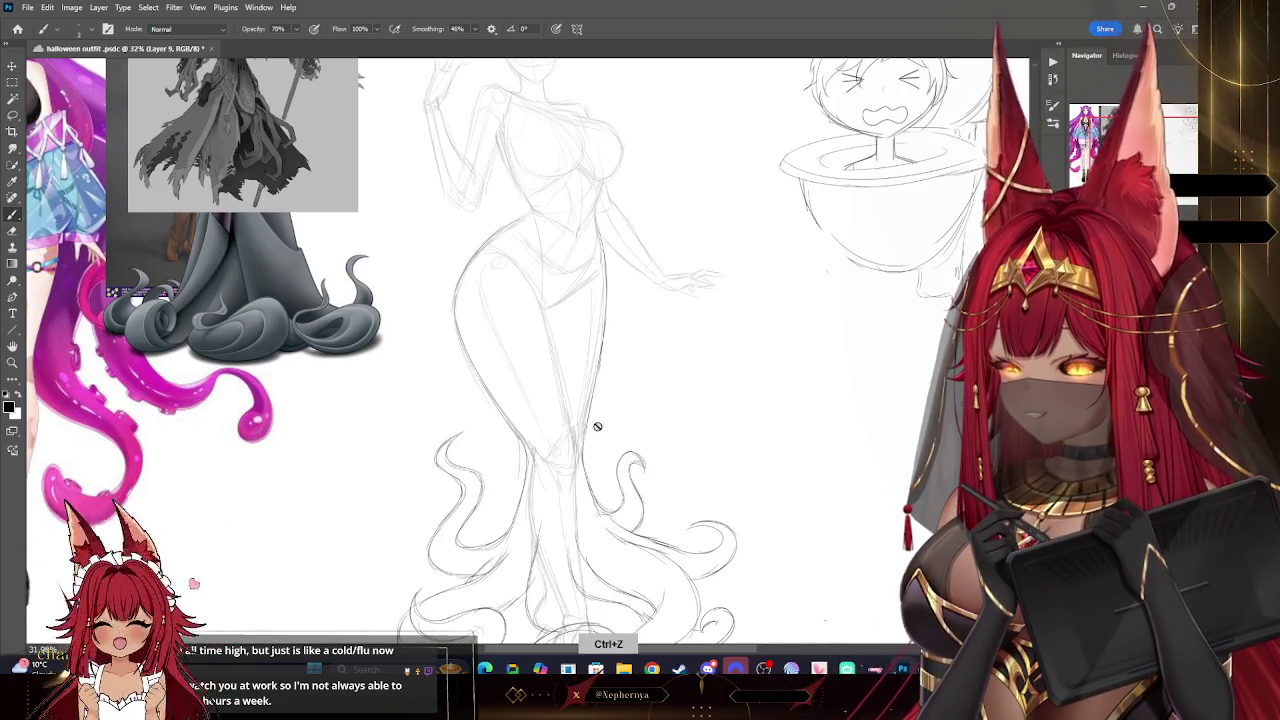
{"action": "key", "text": "bracketleft"}
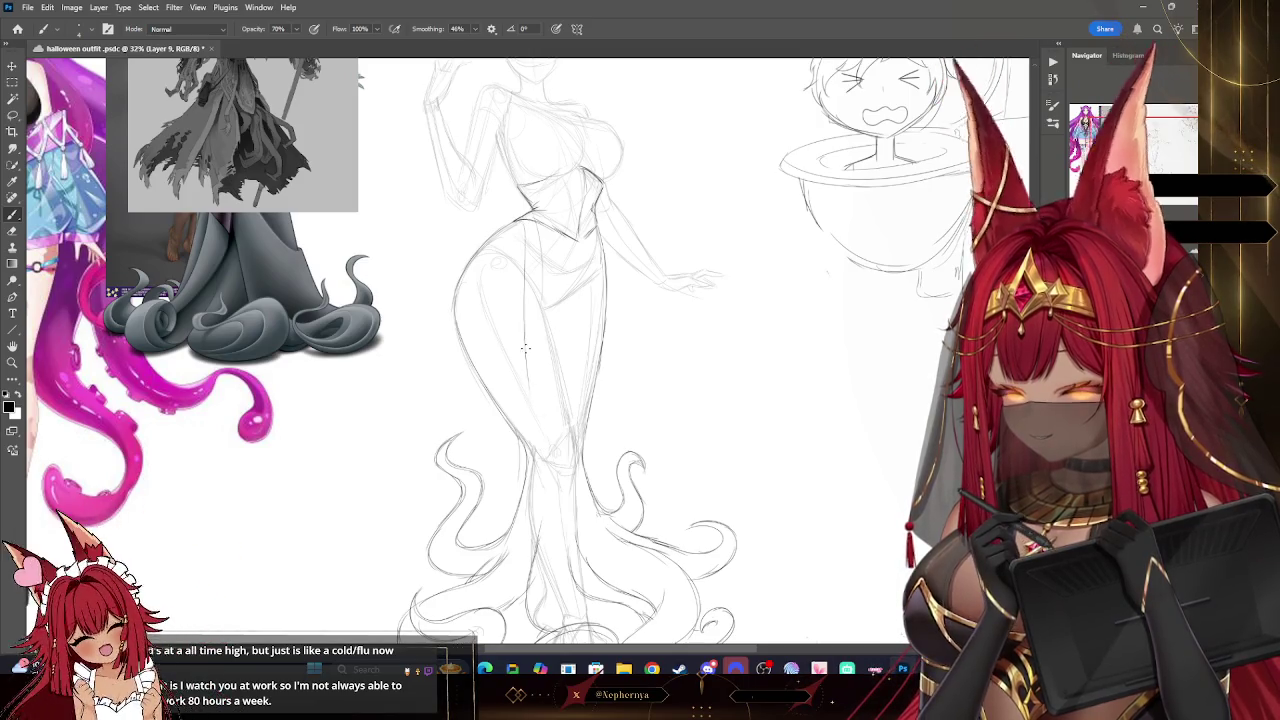
{"action": "left_click_drag", "start_coordinate": [538, 432], "coordinate": [603, 503]}
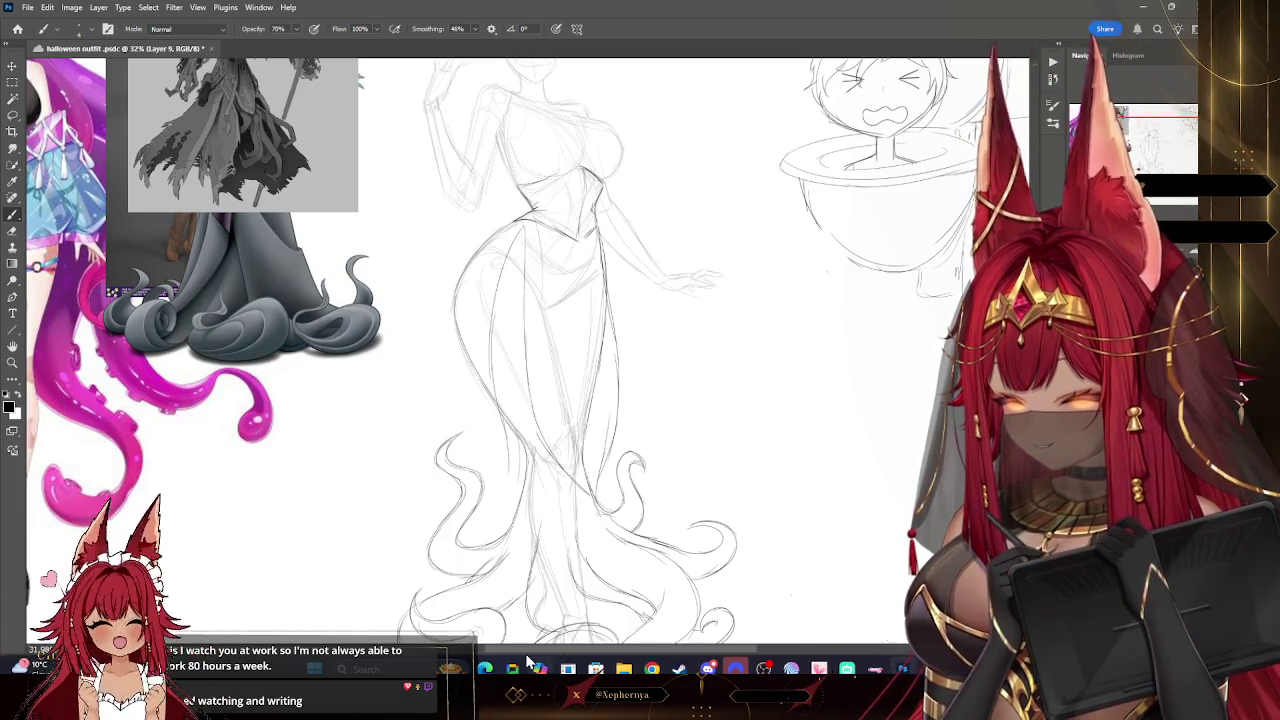
{"action": "scroll", "coordinate": [560, 350], "scroll_direction": "down", "scroll_amount": 3}
- Pan the canvas to frame the figure's head for outlining the hood
{"action": "scroll", "coordinate": [560, 350], "scroll_direction": "up", "scroll_amount": 3}
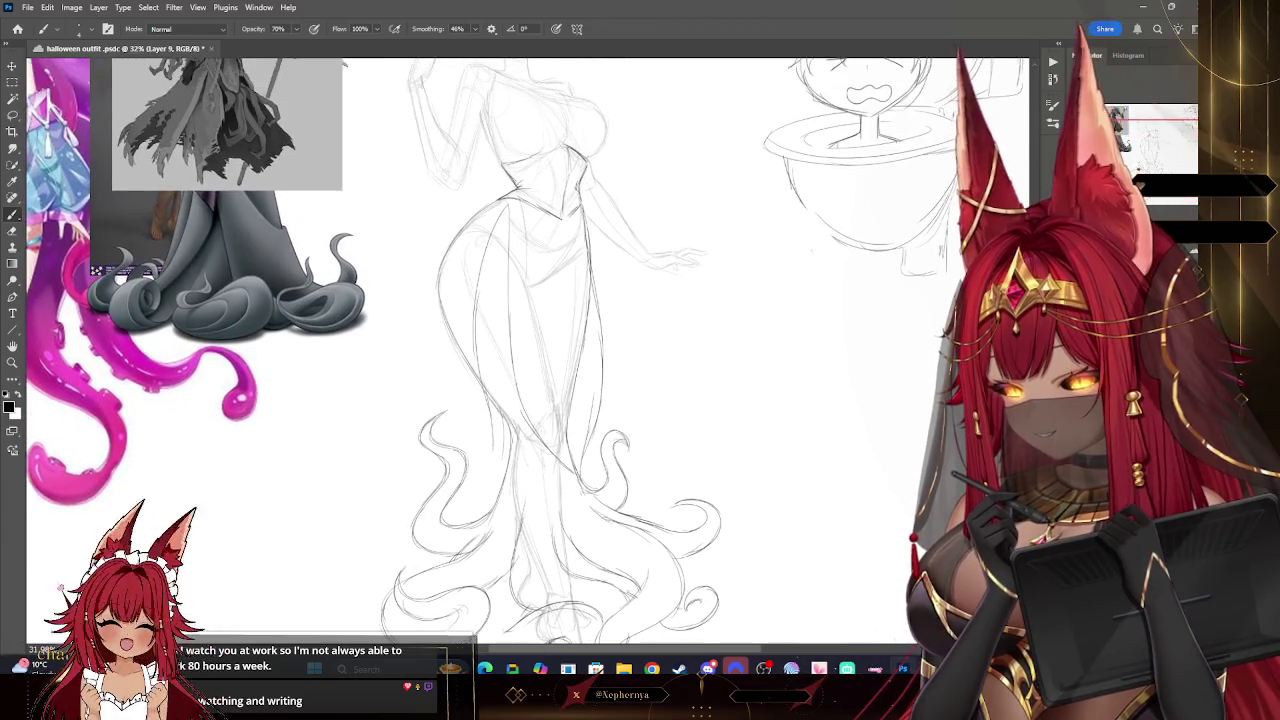
{"action": "scroll", "coordinate": [560, 350], "scroll_direction": "up", "scroll_amount": 2}
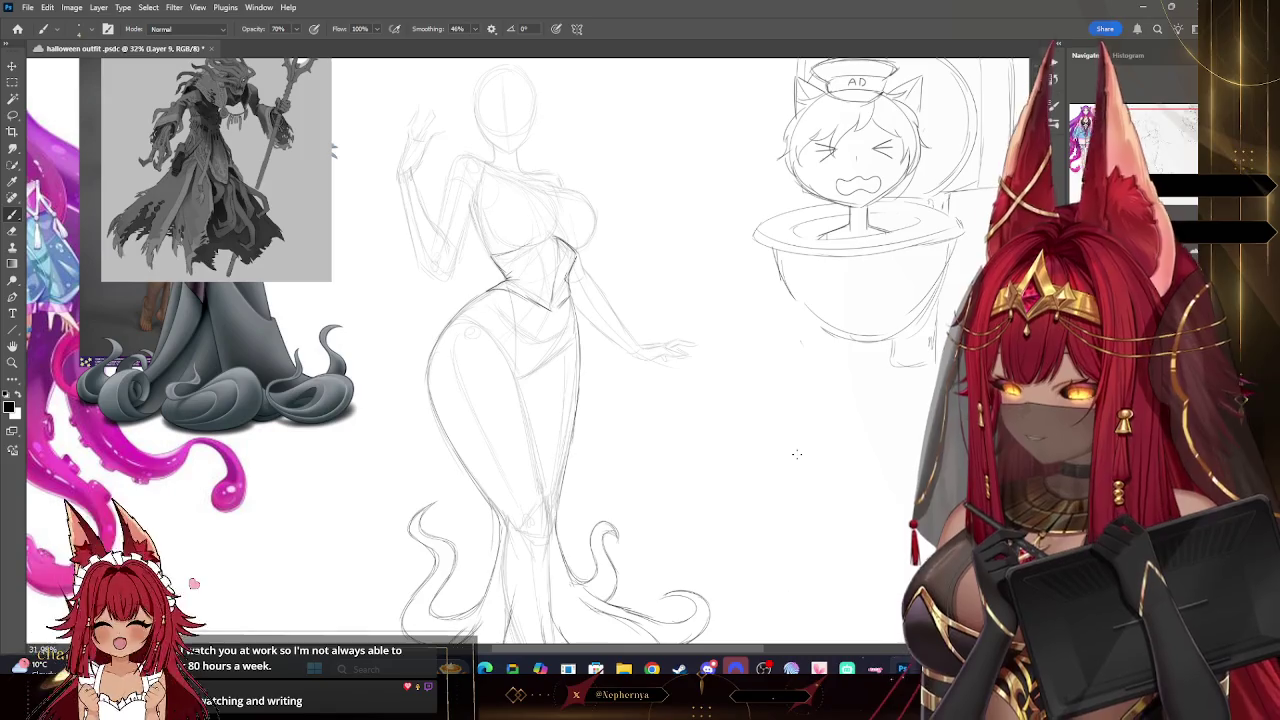
{"action": "mouse_move", "coordinate": [797, 454]}
{"action": "left_mouse_down"}
{"action": "mouse_move", "coordinate": [877, 486]}
{"action": "mouse_move", "coordinate": [845, 476]}
{"action": "left_mouse_up"}
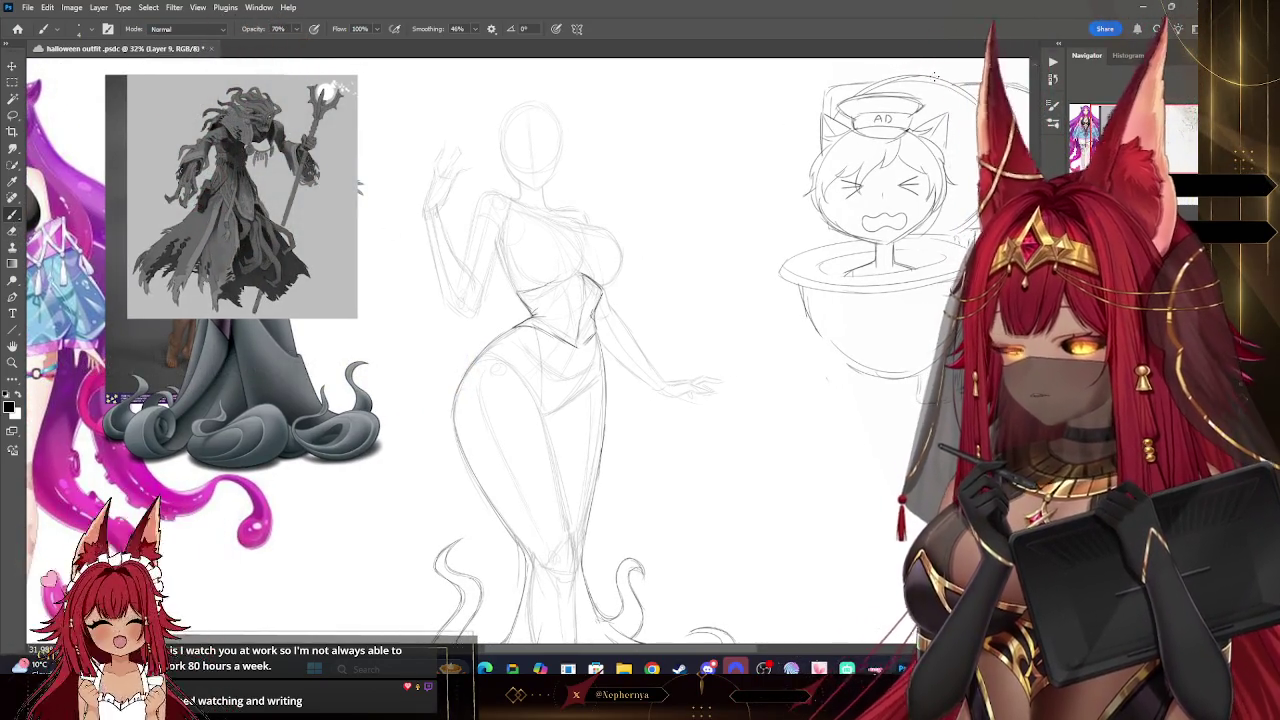
{"action": "scroll", "coordinate": [527, 350], "scroll_direction": "left", "scroll_amount": 3}
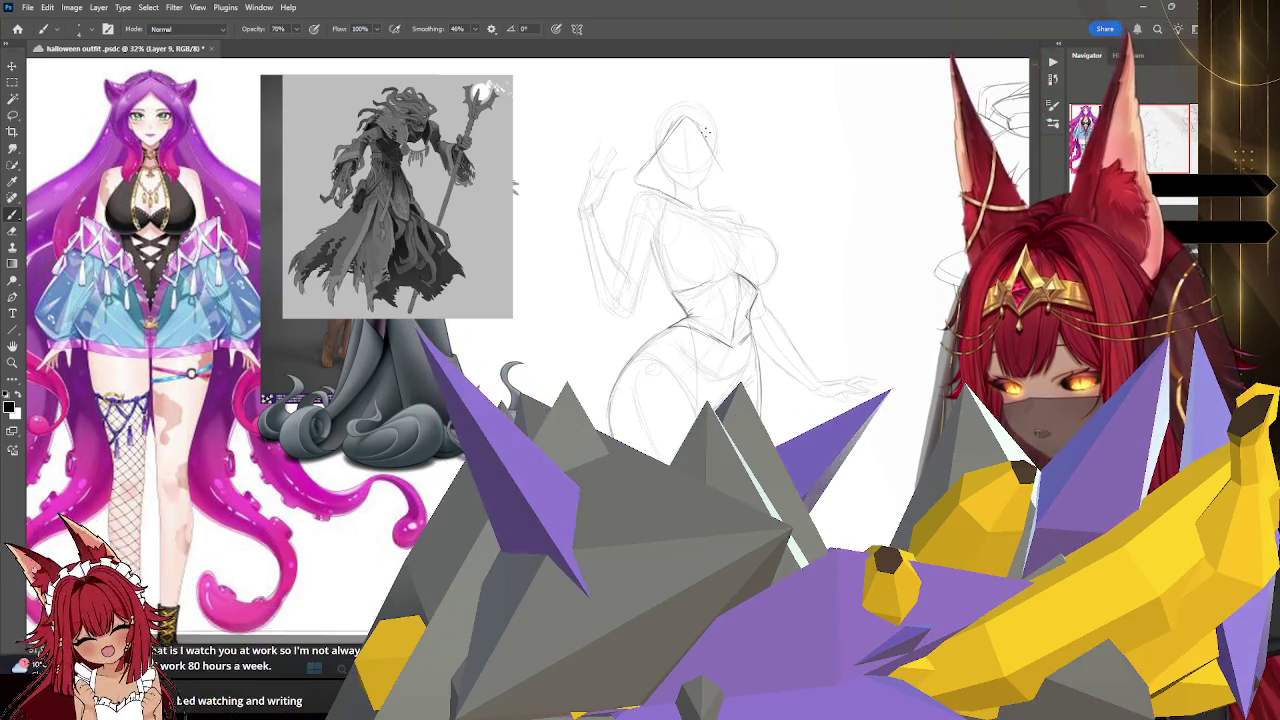
- Draw the hood's right side, pan over the hem and reference, and undo one stroke
{"action": "left_click_drag", "start_coordinate": [698, 121], "coordinate": [740, 188]}
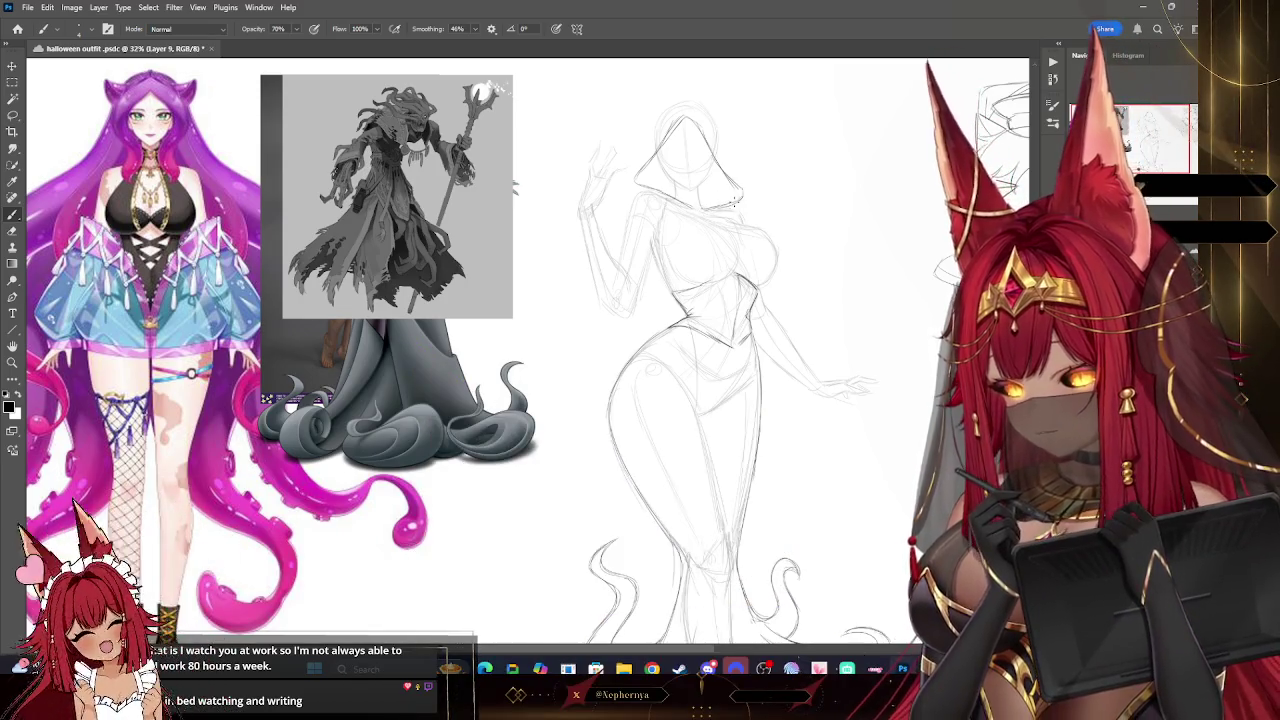
{"action": "mouse_move", "coordinate": [600, 400]}
{"action": "left_mouse_down"}
{"action": "mouse_move", "coordinate": [444, 185]}
{"action": "mouse_move", "coordinate": [454, 410]}
{"action": "left_mouse_up"}
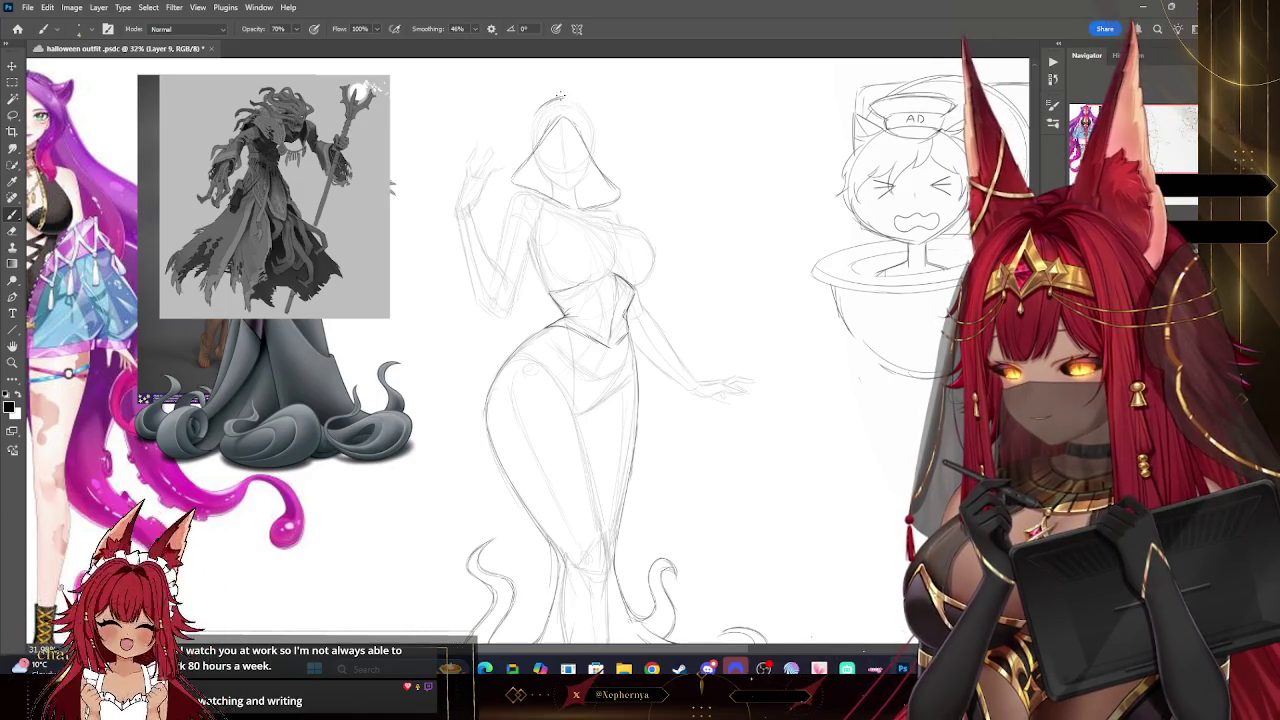
{"action": "mouse_move", "coordinate": [560, 95]}
{"action": "left_mouse_down"}
{"action": "mouse_move", "coordinate": [696, 85]}
{"action": "mouse_move", "coordinate": [683, 135]}
{"action": "left_mouse_up"}
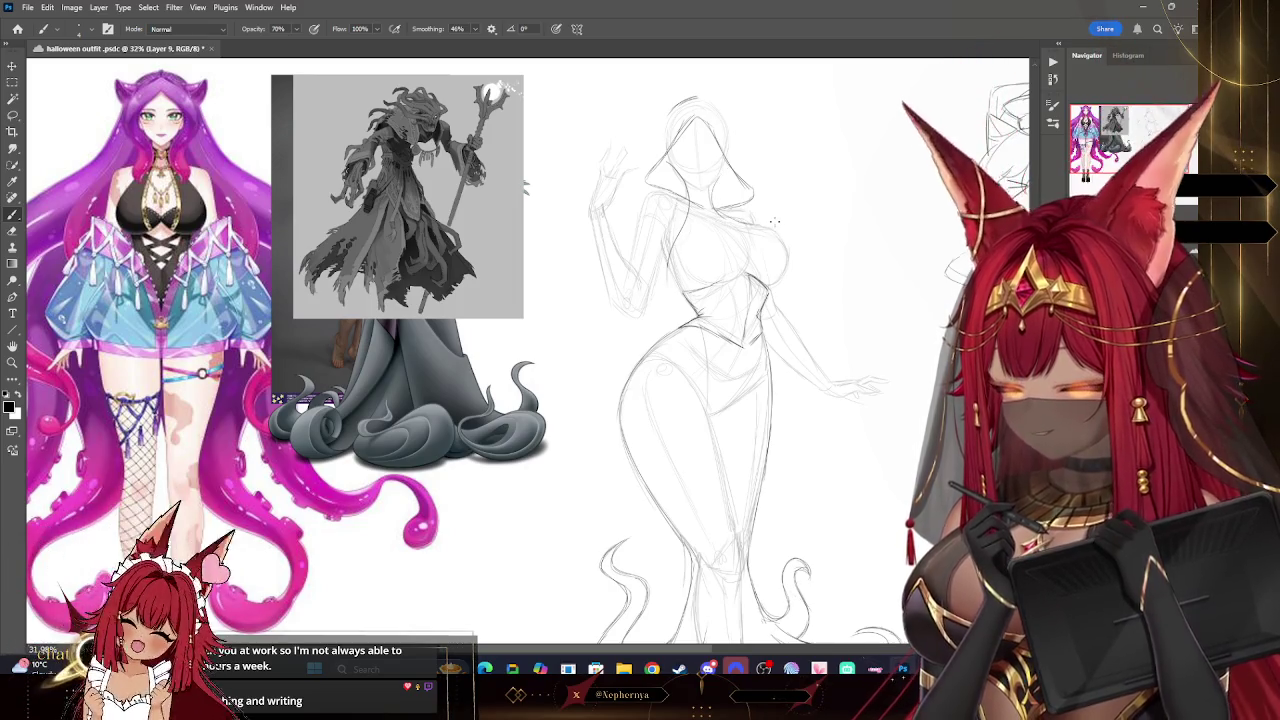
{"action": "key", "text": "ctrl+z"}
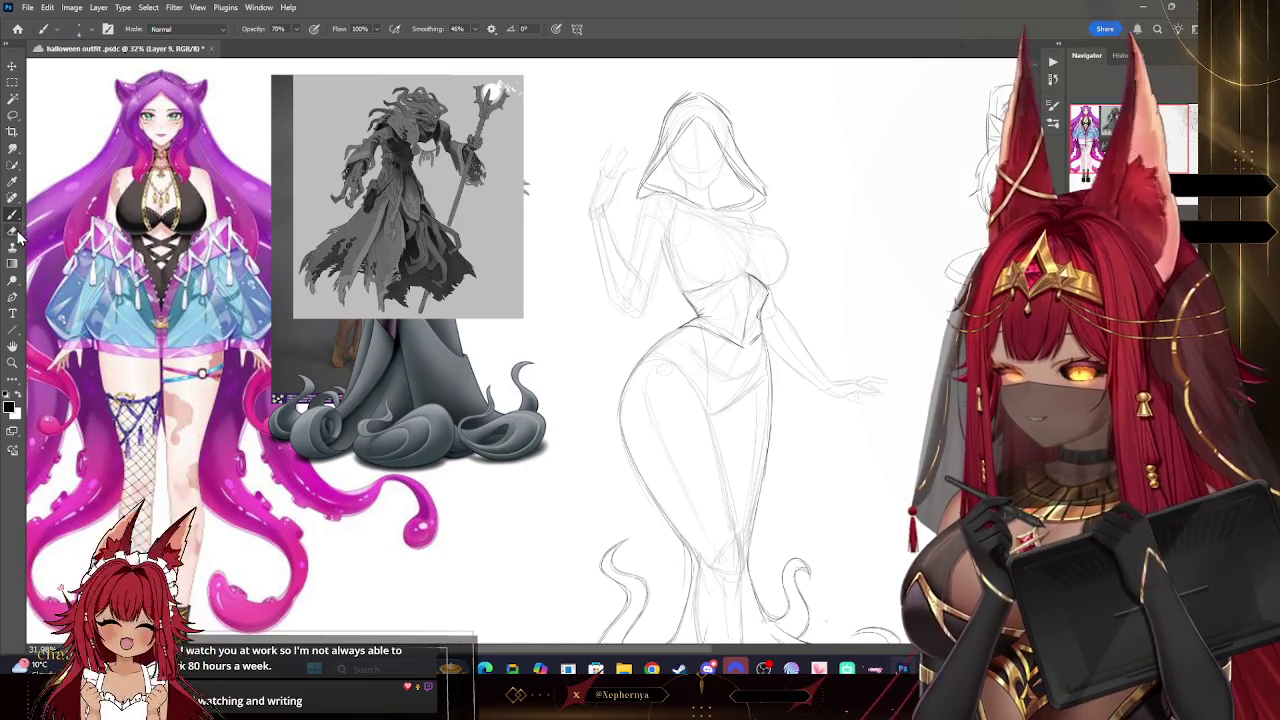
- Erase stray hood lines with a resized eraser, briefly switching to the brush to redraw
{"action": "key", "text": "e"}
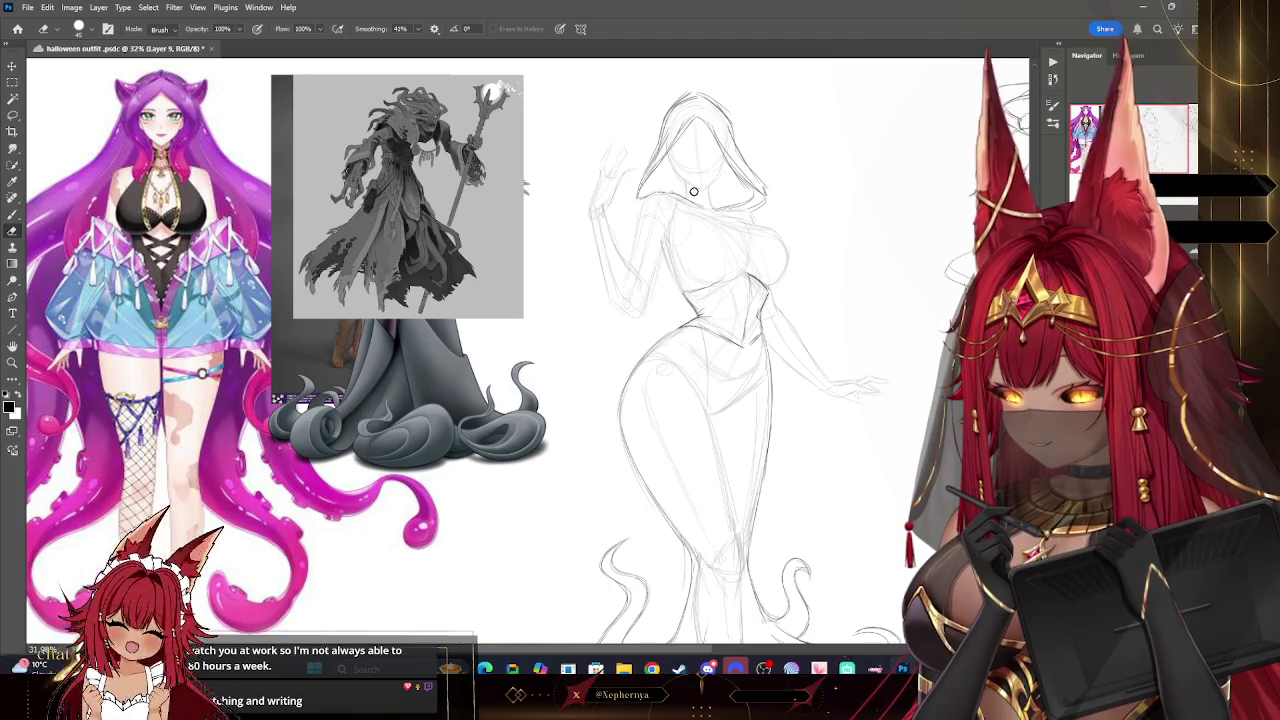
{"action": "key", "text": "bracketleft"}
{"action": "key", "text": "bracketright"}
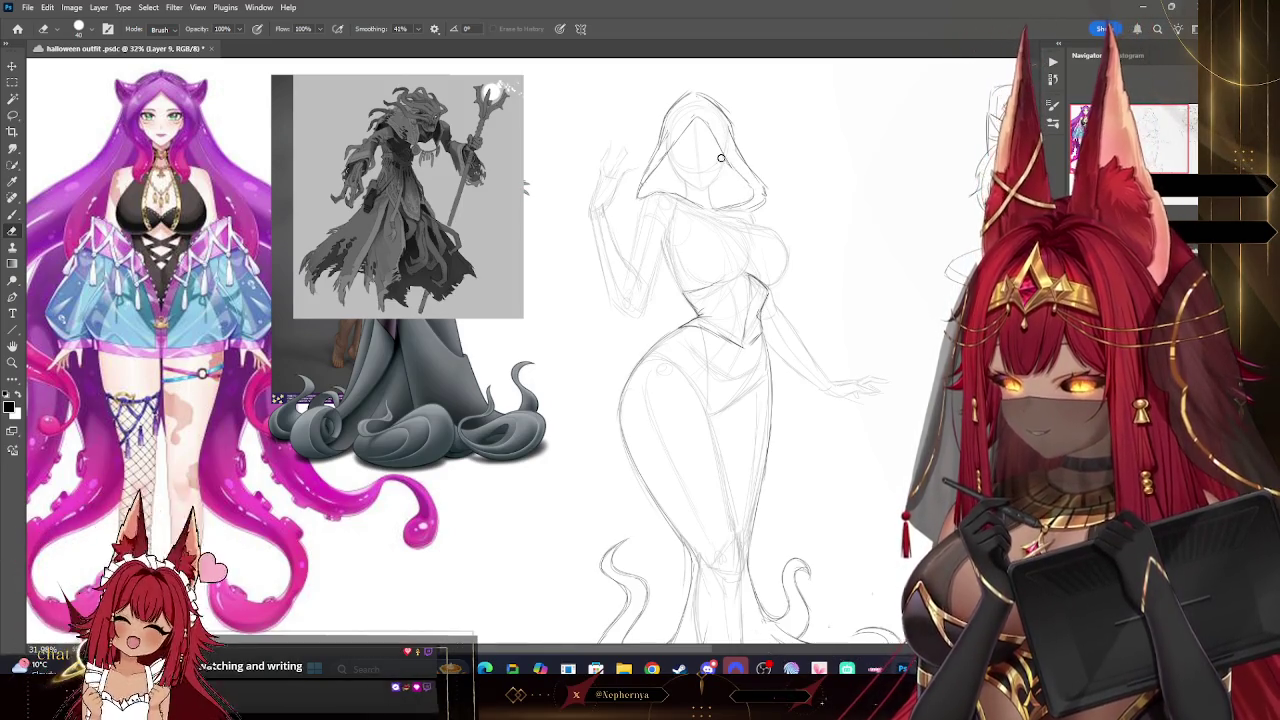
{"action": "key", "text": "b"}
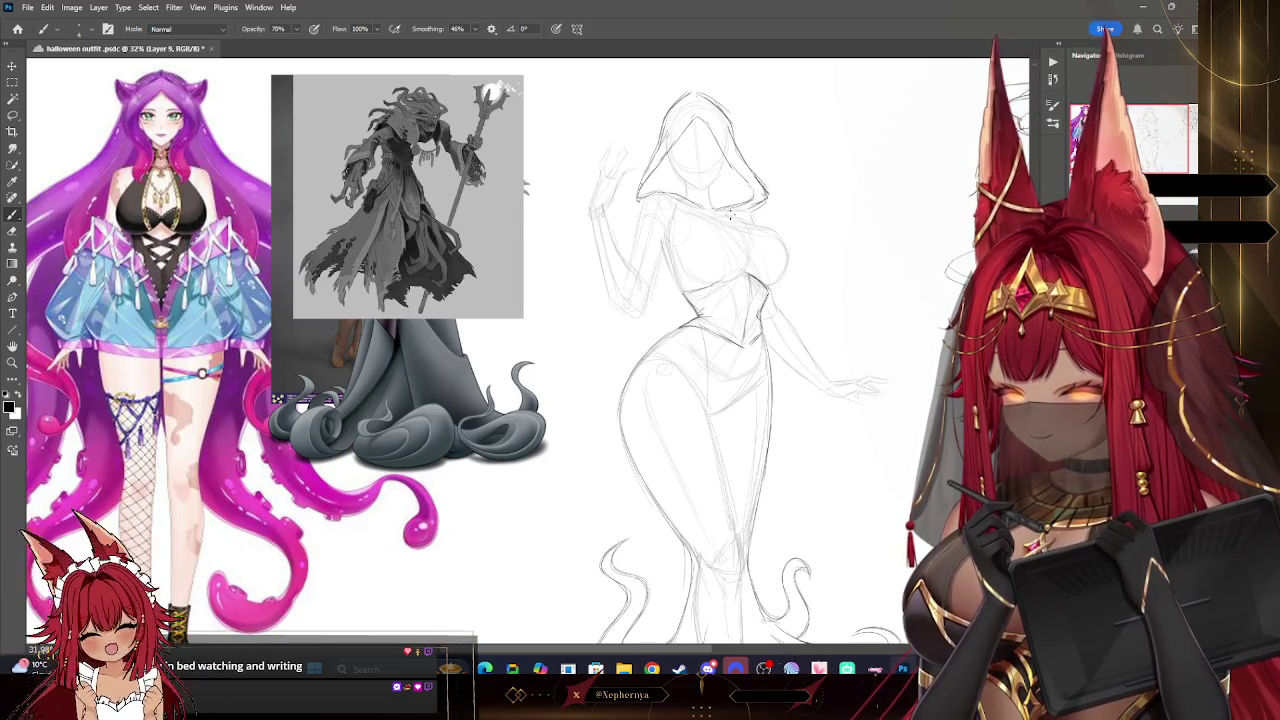
{"action": "key", "text": "e"}
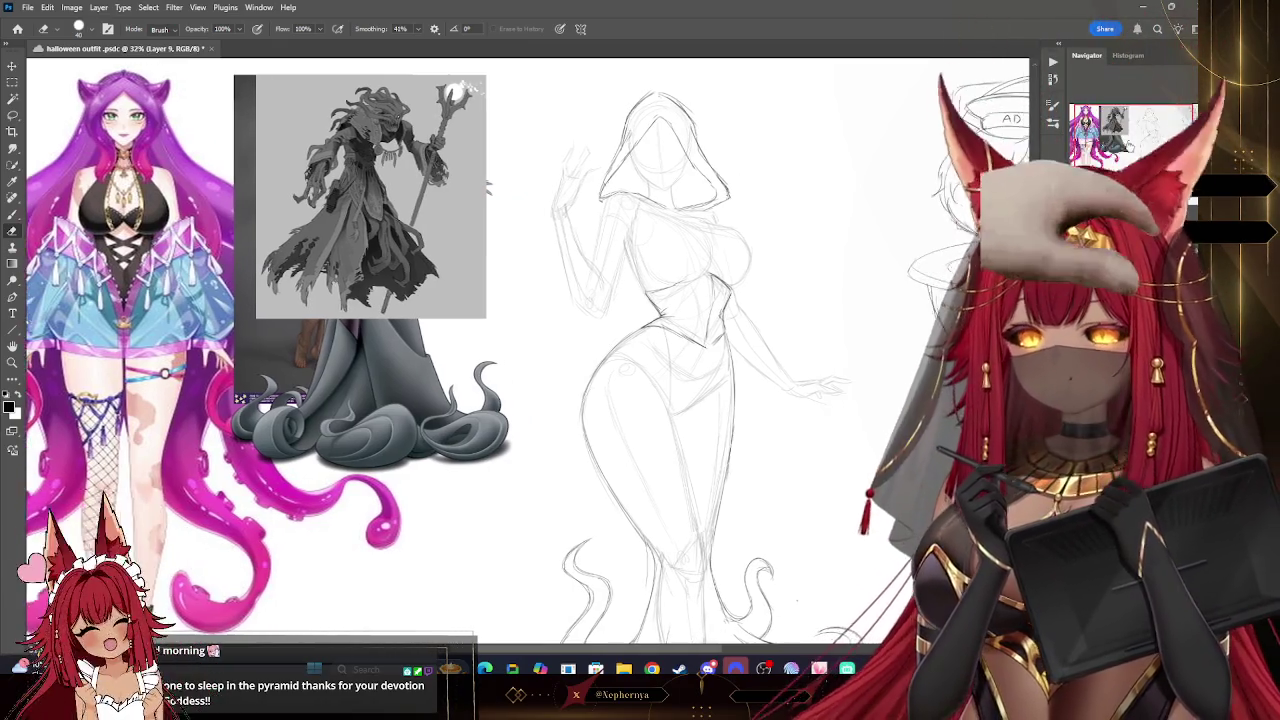
{"action": "left_click_drag", "start_coordinate": [931, 171], "coordinate": [877, 171]}
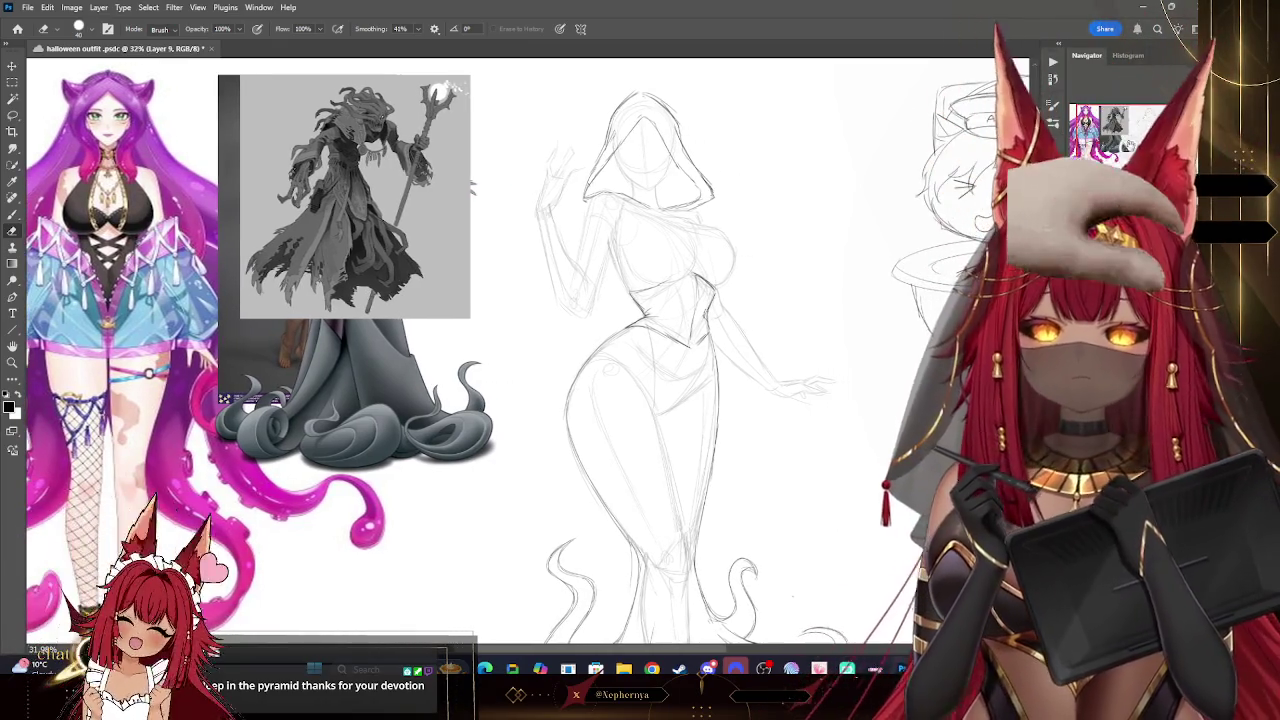
- Clean up the hood edge with the eraser at adjusted sizes, then return to the brush
{"action": "key", "text": "b"}
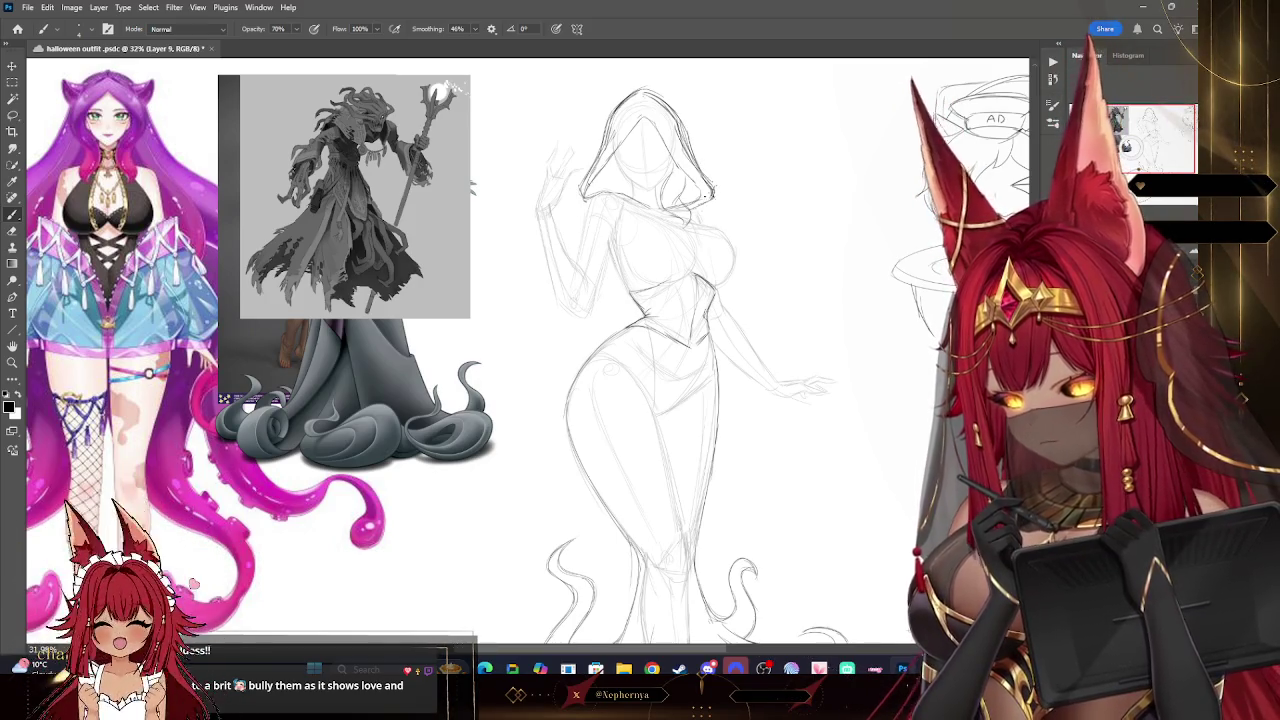
{"action": "key", "text": "e"}
{"action": "key", "text": "bracketright"}
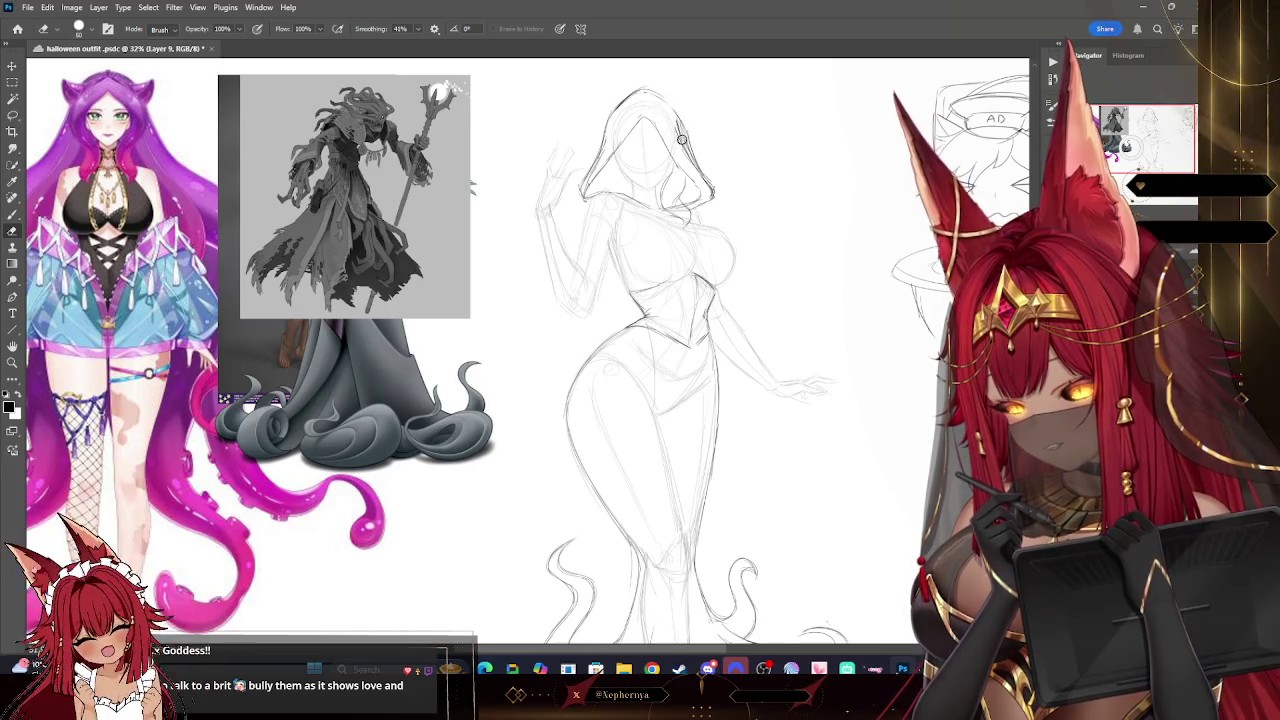
{"action": "key", "text": "bracketright"}
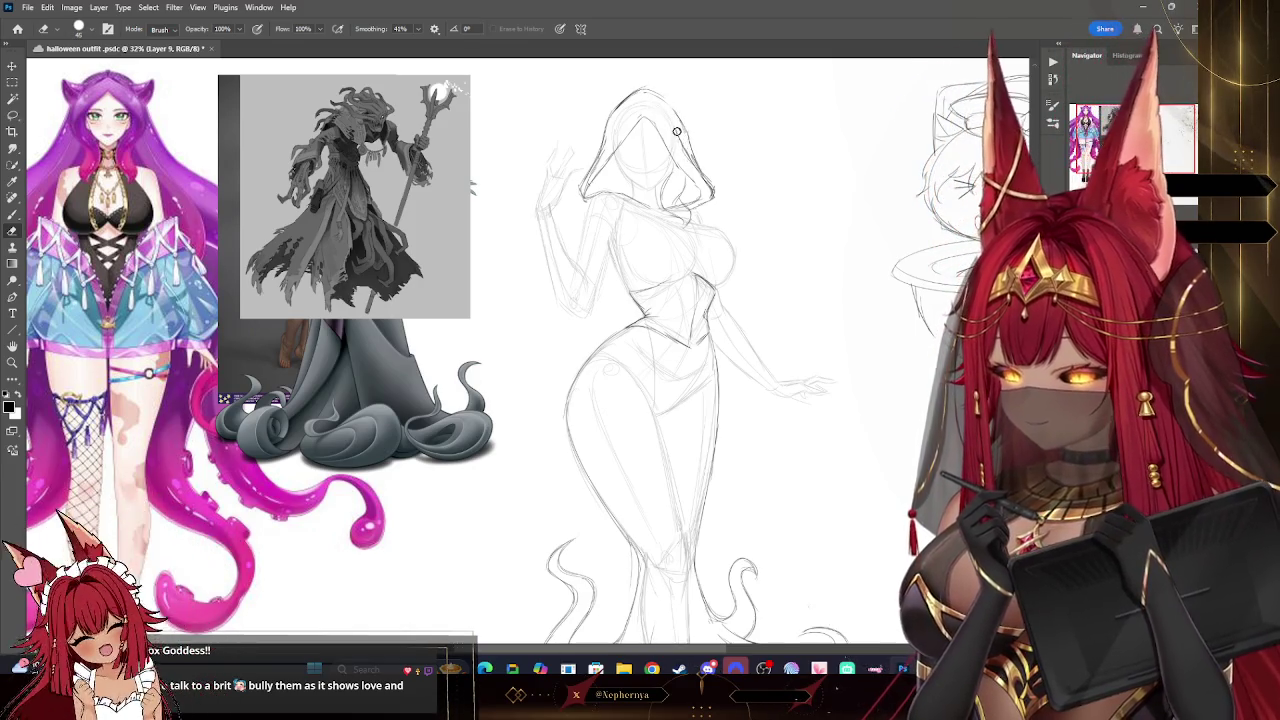
{"action": "key", "text": "bracketleft"}
{"action": "key", "text": "bracketleft"}
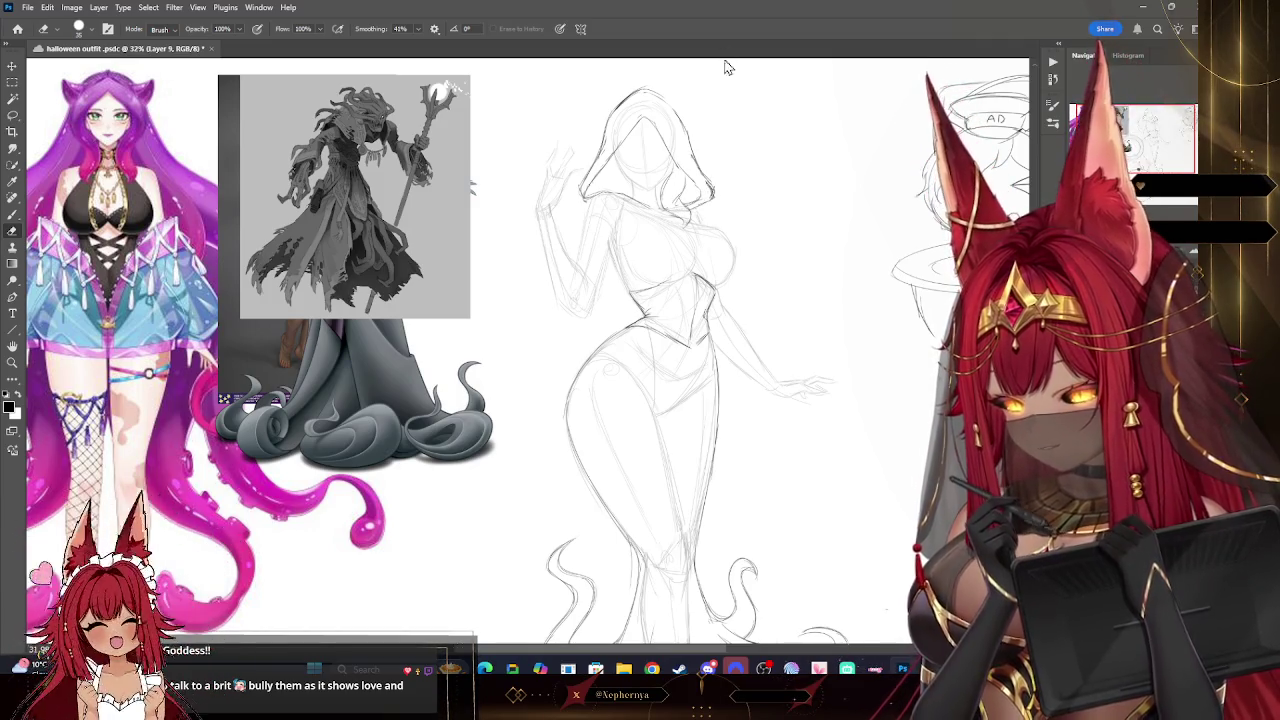
{"action": "key", "text": "b"}
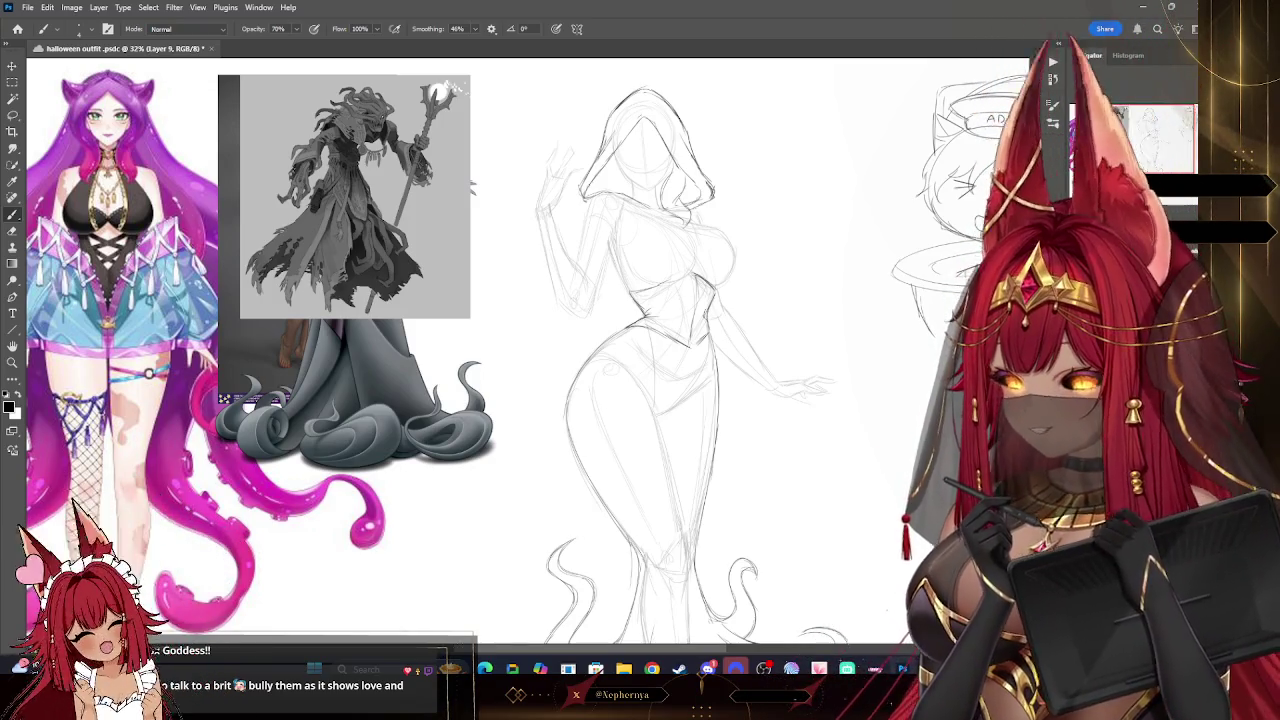
- Zoom between the pink character's outfit and the hooded sketch to frame it for drawing
{"action": "left_click_drag", "start_coordinate": [999, 152], "coordinate": [1055, 152]}
{"action": "key", "text": "z"}
{"action": "left_click_drag", "start_coordinate": [151, 210], "coordinate": [214, 229]}
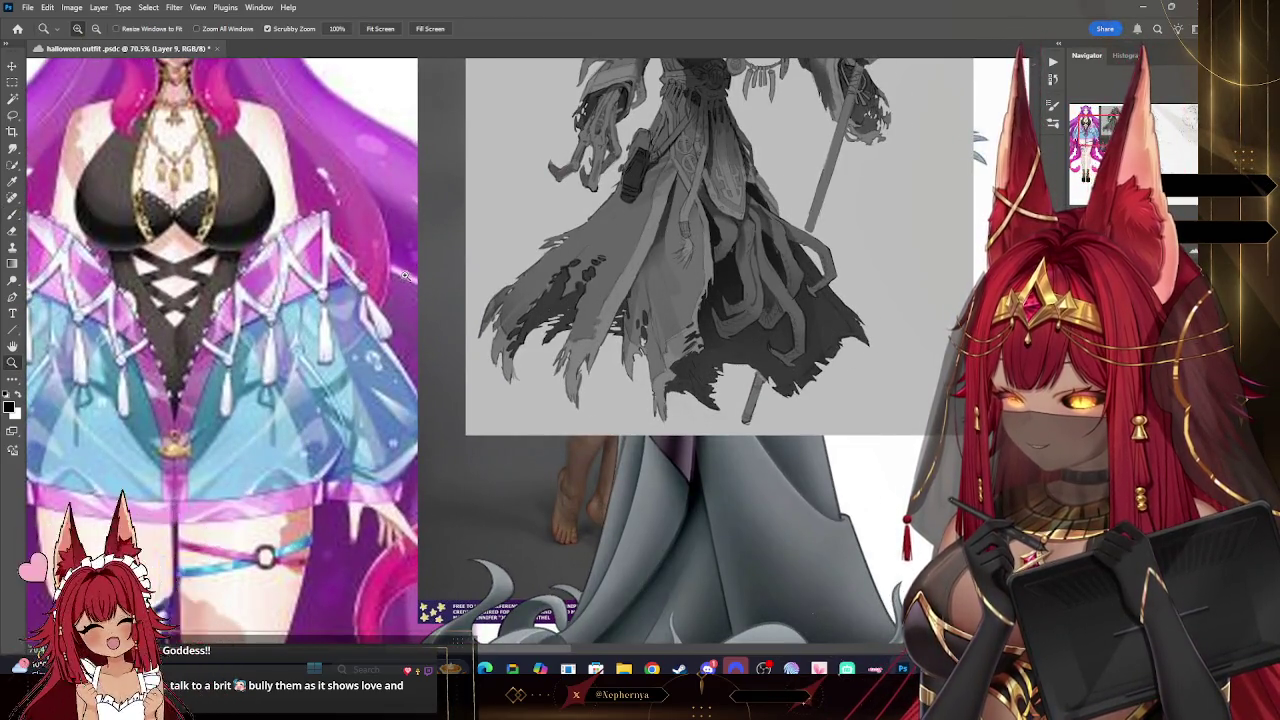
{"action": "left_click_drag", "start_coordinate": [405, 275], "coordinate": [331, 277]}
{"action": "left_click_drag", "start_coordinate": [781, 148], "coordinate": [840, 150]}
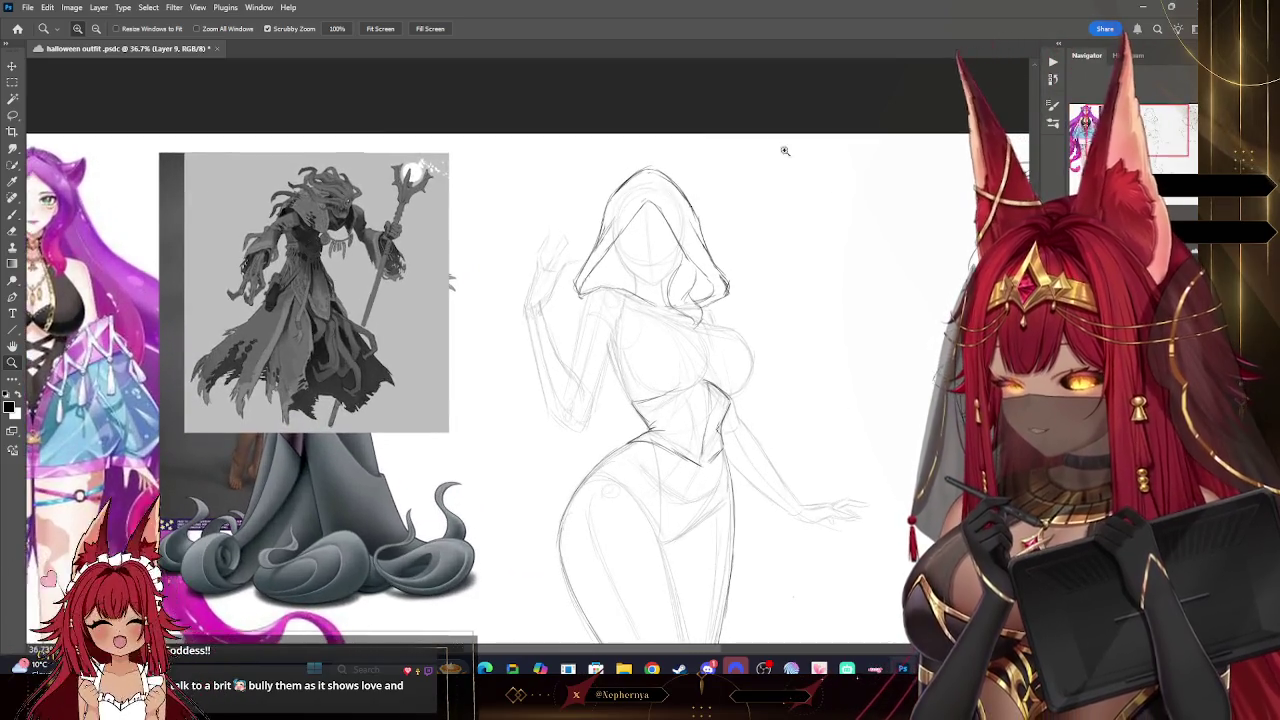
- Draw a zigzag tooth-like trim inside the hood's opening with the brush
{"action": "key", "text": "b"}
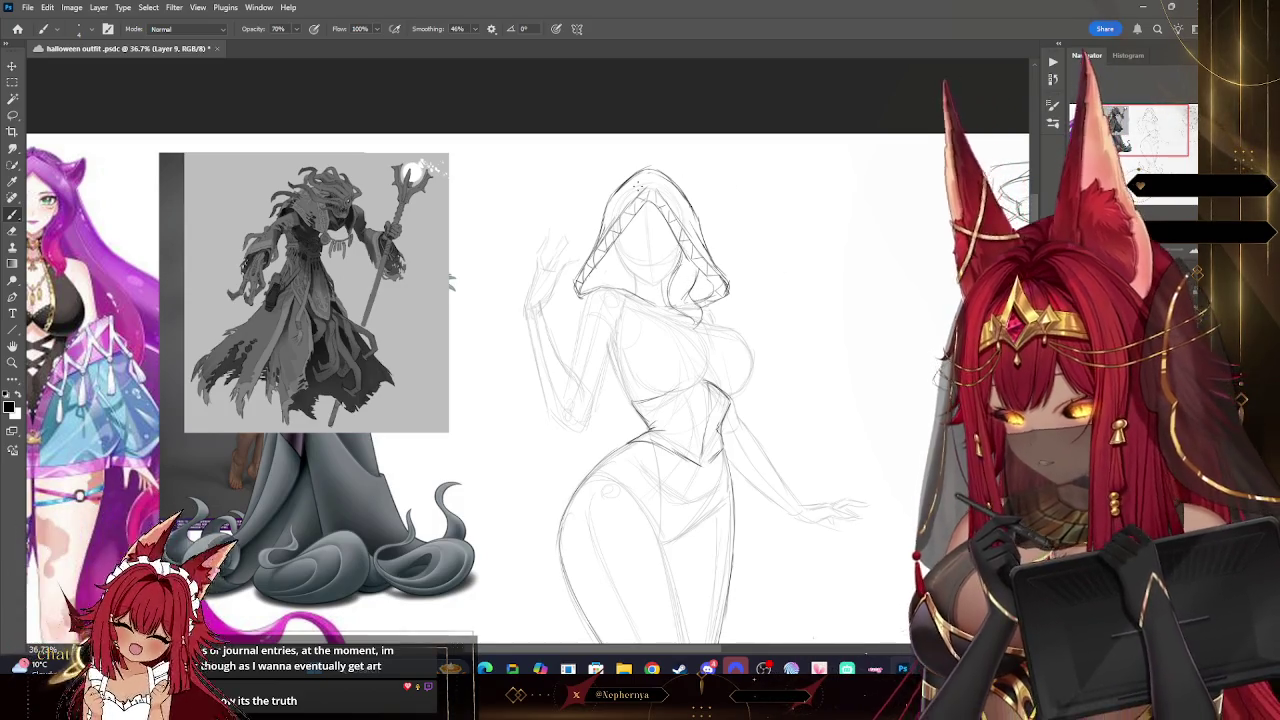
{"action": "scroll", "coordinate": [622, 628], "scroll_direction": "left", "scroll_amount": 2}
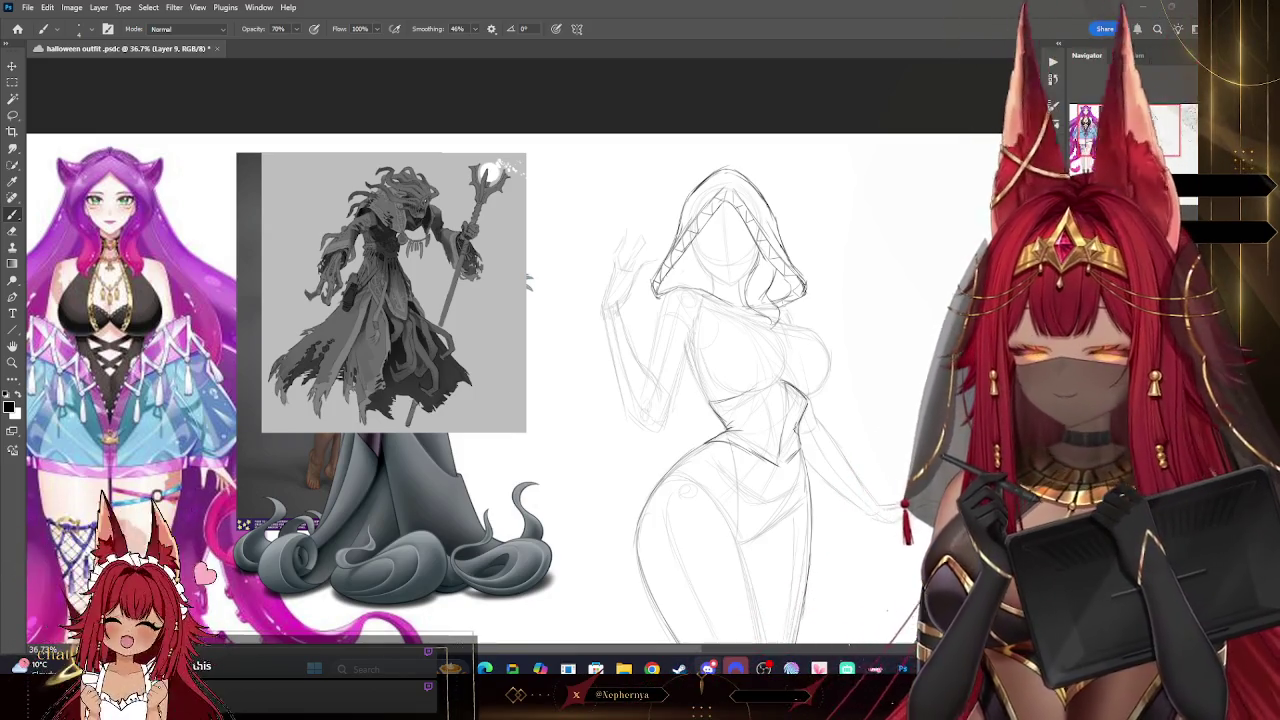
{"action": "scroll", "coordinate": [640, 400], "scroll_direction": "down", "scroll_amount": 2}
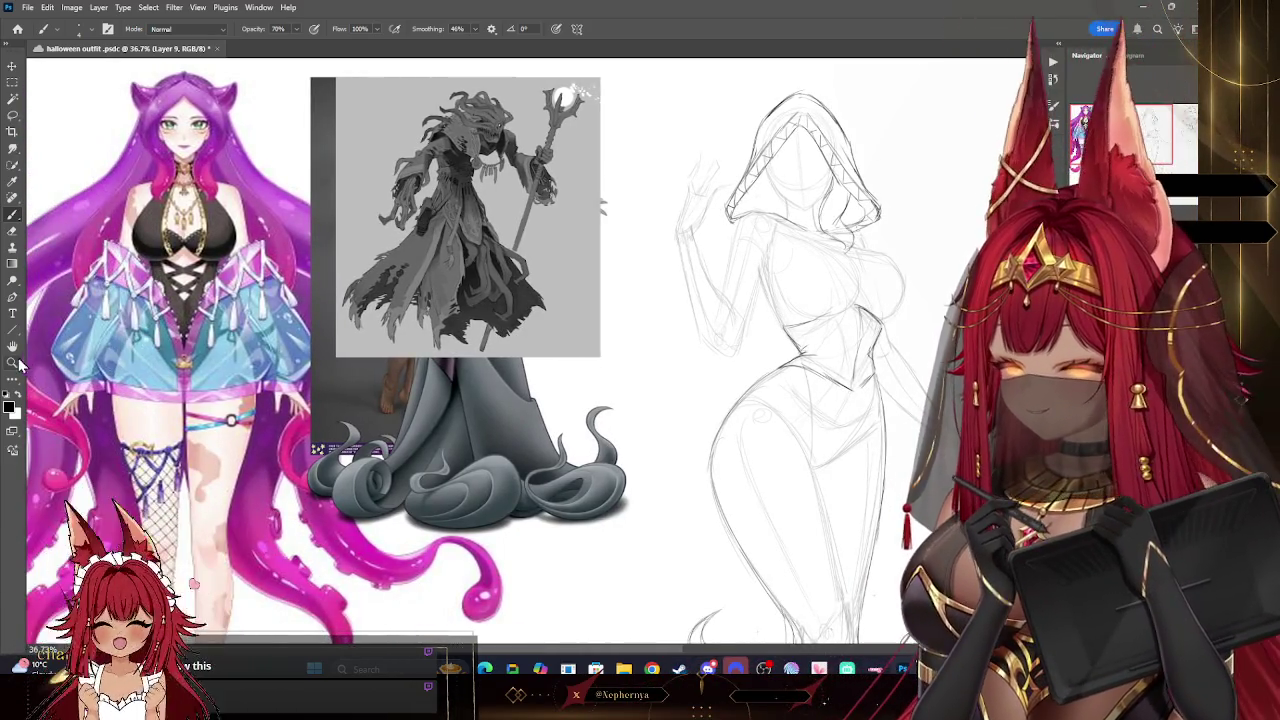
{"action": "left_click", "coordinate": [12, 362]}
{"action": "mouse_move", "coordinate": [490, 90]}
{"action": "left_mouse_down"}
{"action": "mouse_move", "coordinate": [570, 146]}
{"action": "mouse_move", "coordinate": [475, 142]}
{"action": "left_mouse_up"}
{"action": "mouse_move", "coordinate": [723, 143]}
{"action": "left_mouse_down"}
{"action": "mouse_move", "coordinate": [777, 149]}
{"action": "mouse_move", "coordinate": [523, 140]}
{"action": "mouse_move", "coordinate": [533, 122]}
{"action": "left_mouse_up"}
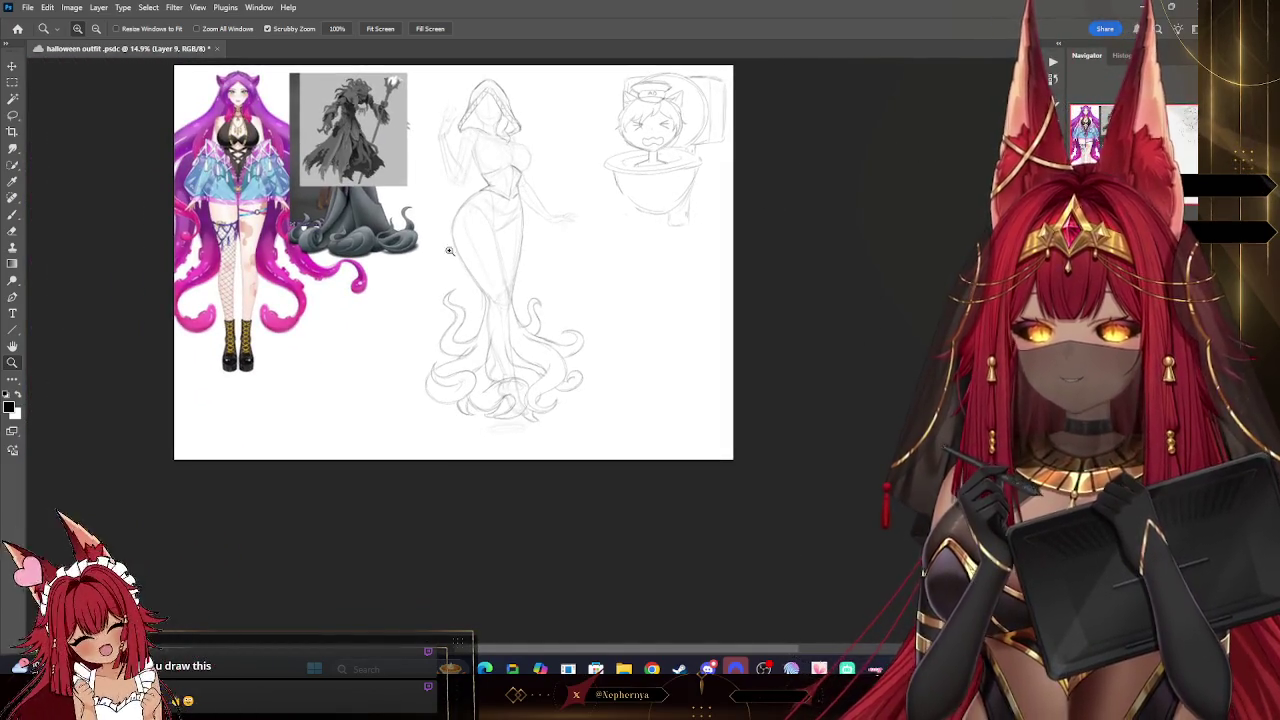
{"action": "mouse_move", "coordinate": [645, 212]}
{"action": "left_mouse_down"}
{"action": "mouse_move", "coordinate": [605, 155]}
{"action": "mouse_move", "coordinate": [559, 281]}
{"action": "left_mouse_up"}
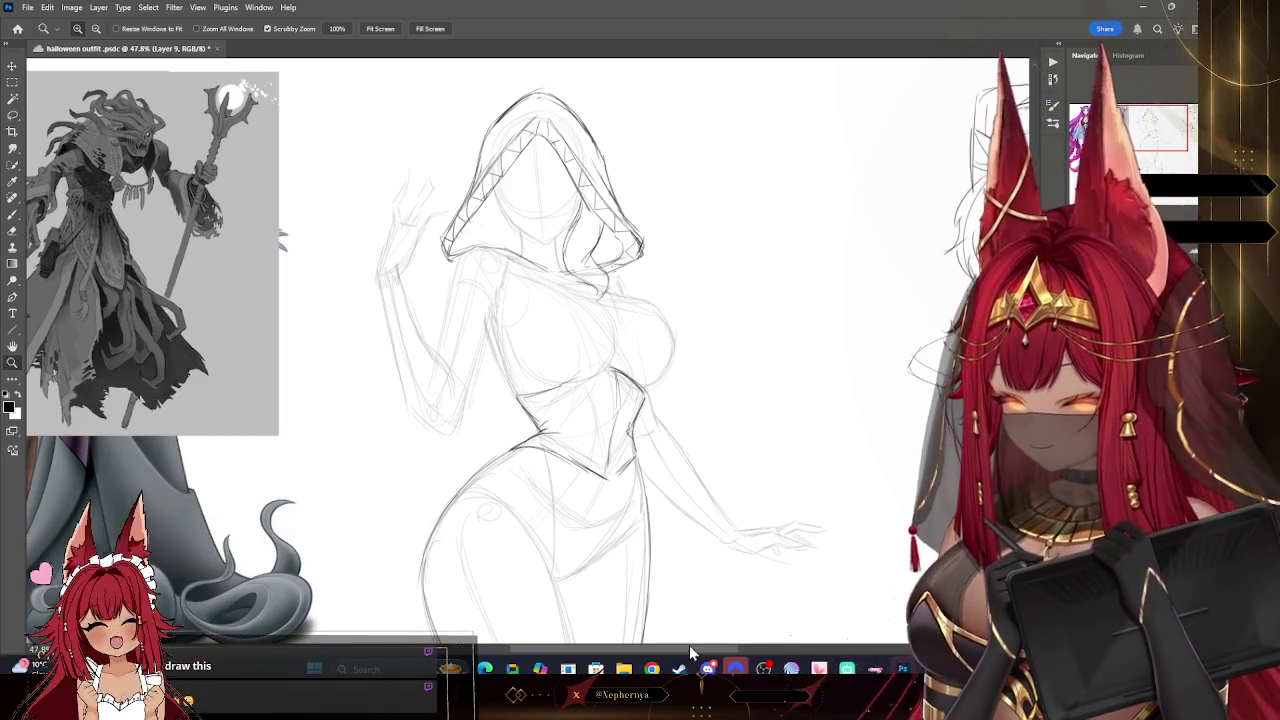
{"action": "scroll", "coordinate": [689, 645], "scroll_direction": "left", "scroll_amount": 5}
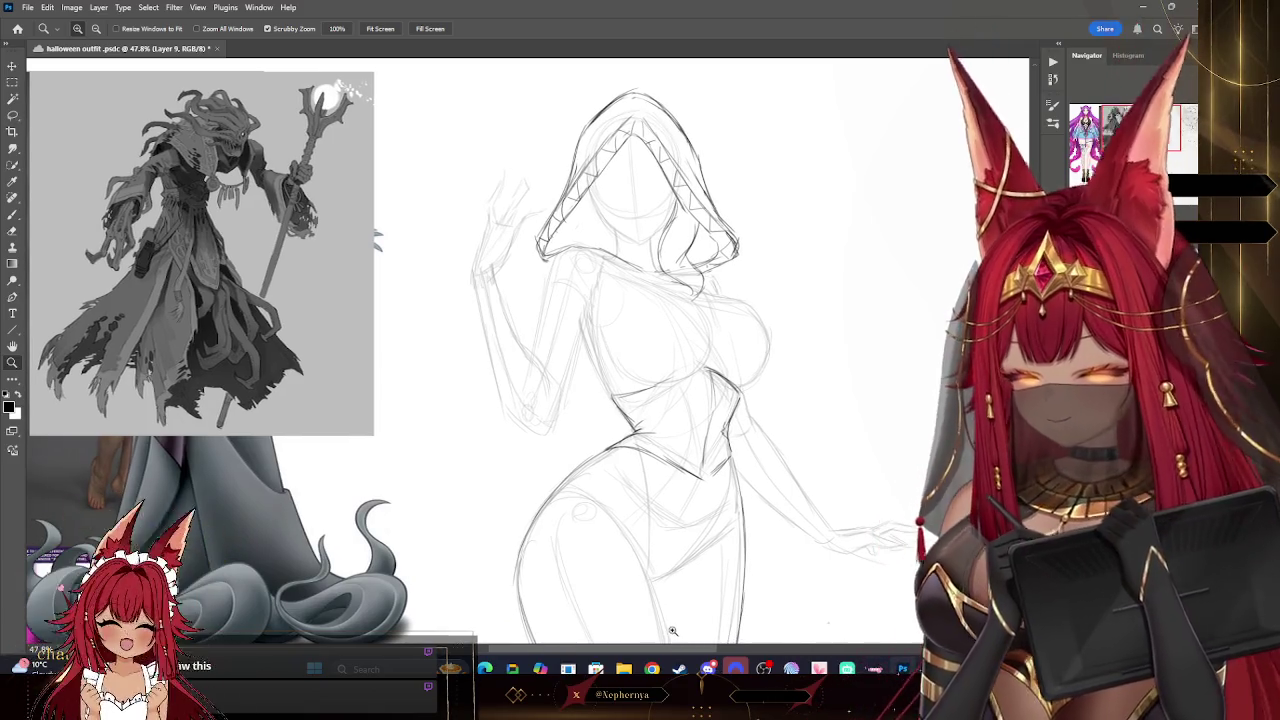
{"action": "left_click_drag", "start_coordinate": [672, 364], "coordinate": [661, 369]}
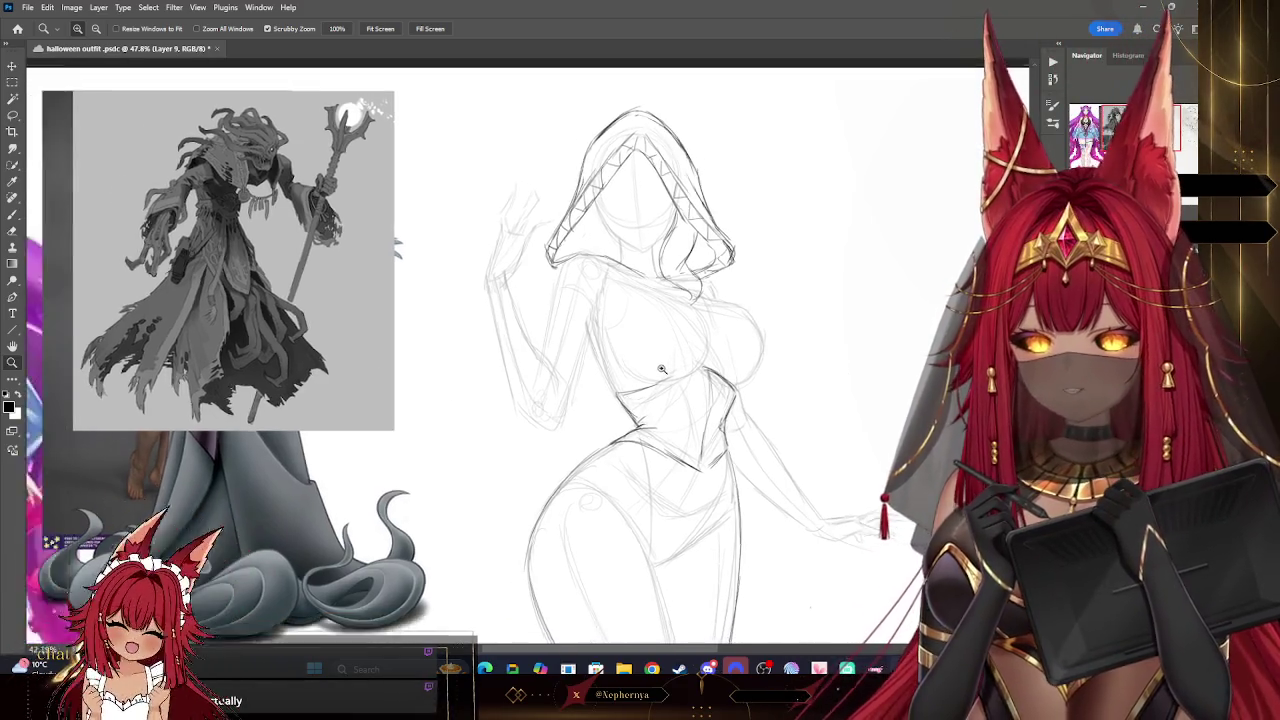
{"action": "scroll", "coordinate": [661, 369], "scroll_direction": "down", "scroll_amount": 2}
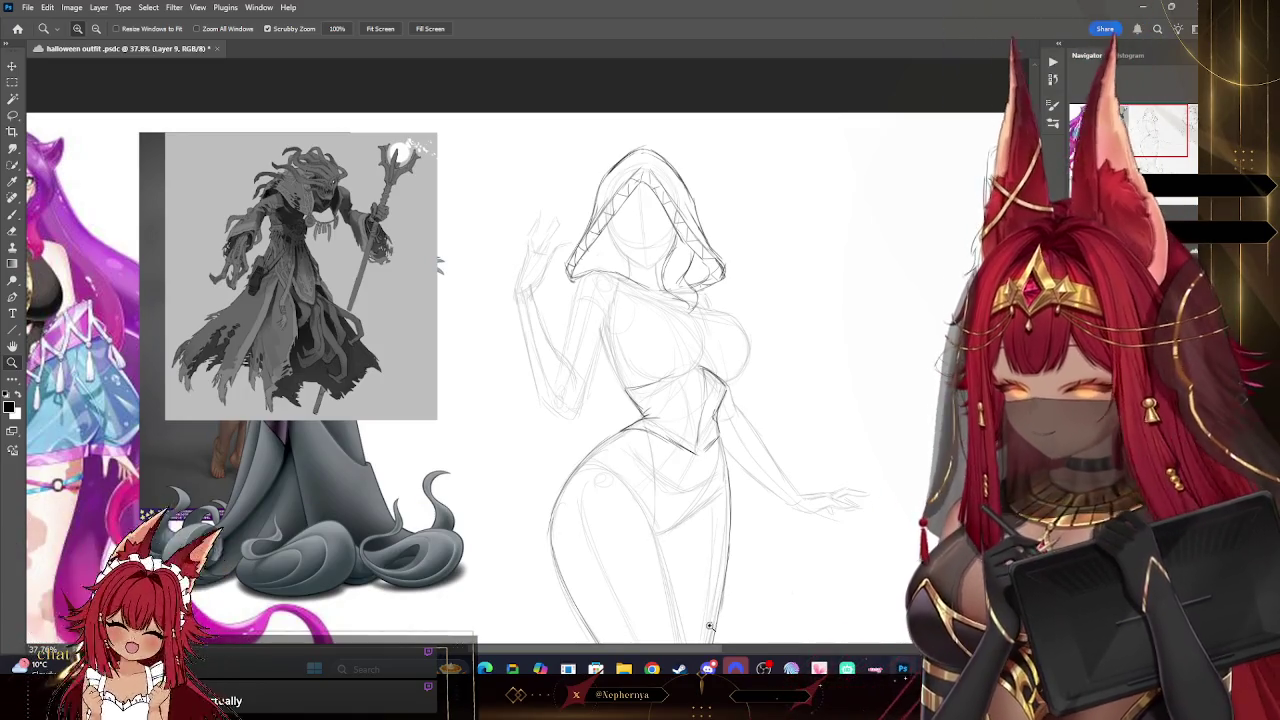
{"action": "scroll", "coordinate": [674, 631], "scroll_direction": "left", "scroll_amount": 4}
{"action": "key", "text": "b"}
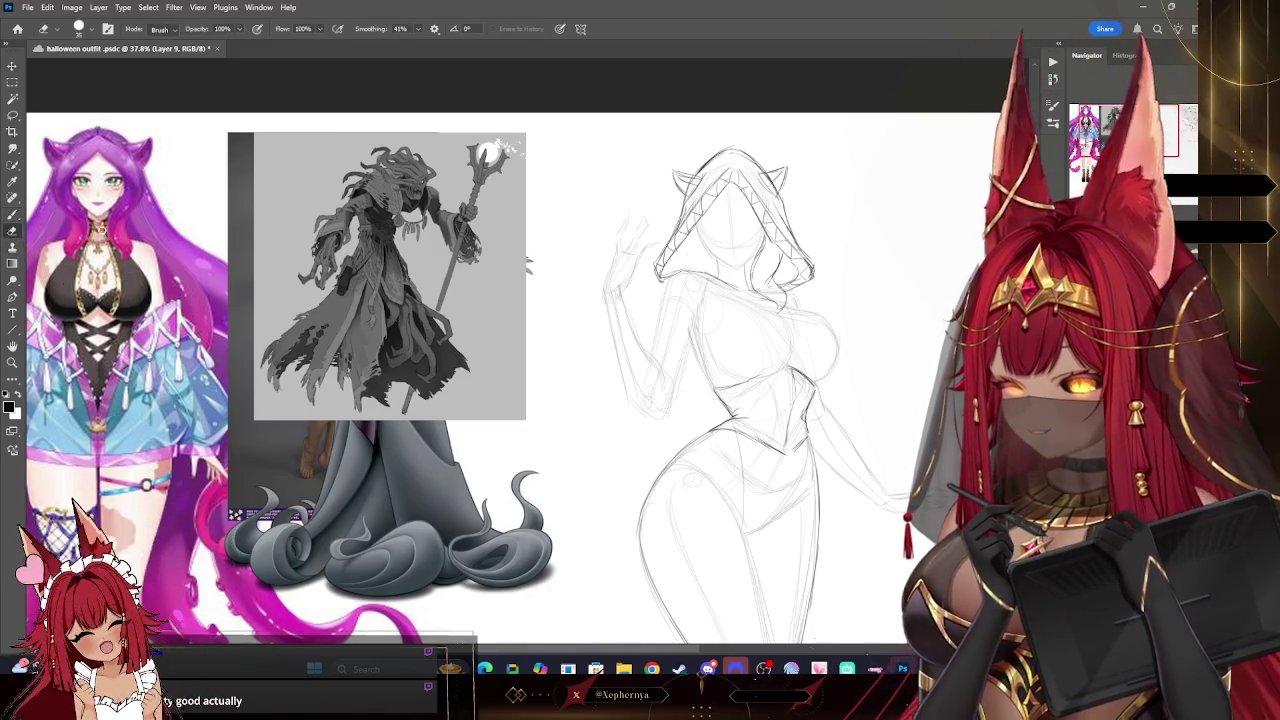
- Touch up the pointed cat ears on the hood and save the file
{"action": "key", "text": "e"}
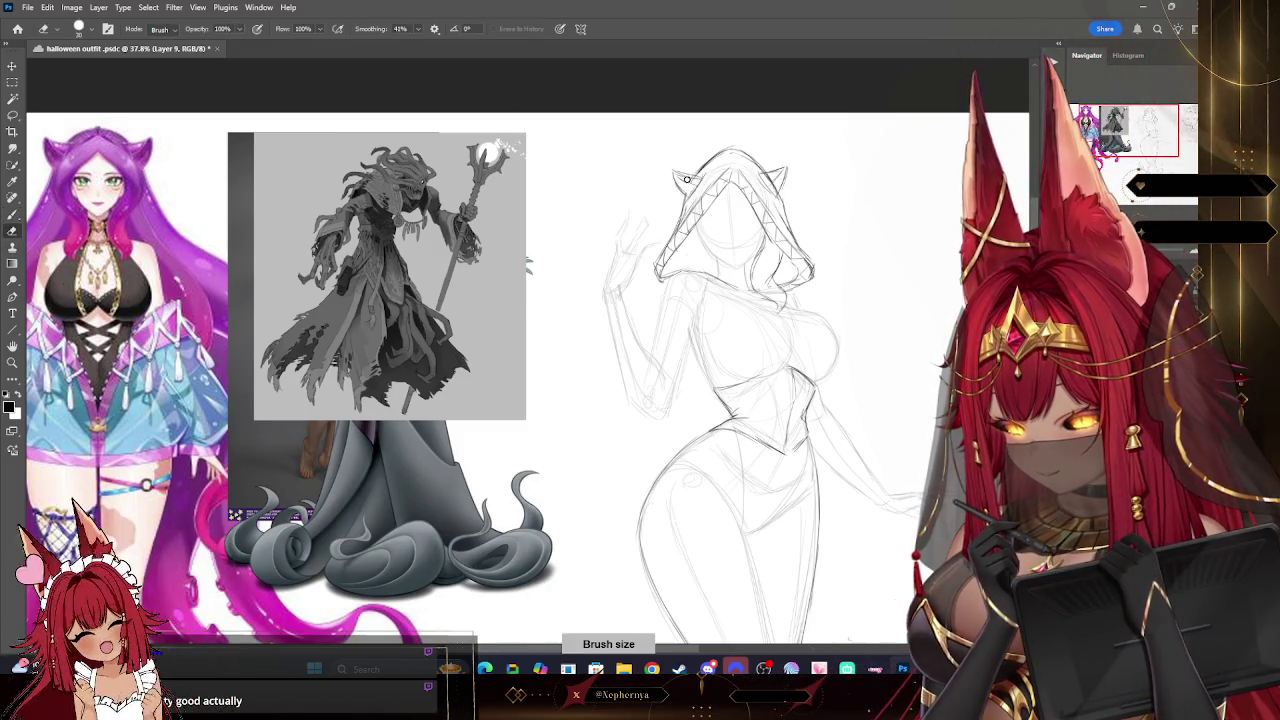
{"action": "key", "text": "ctrl+s"}
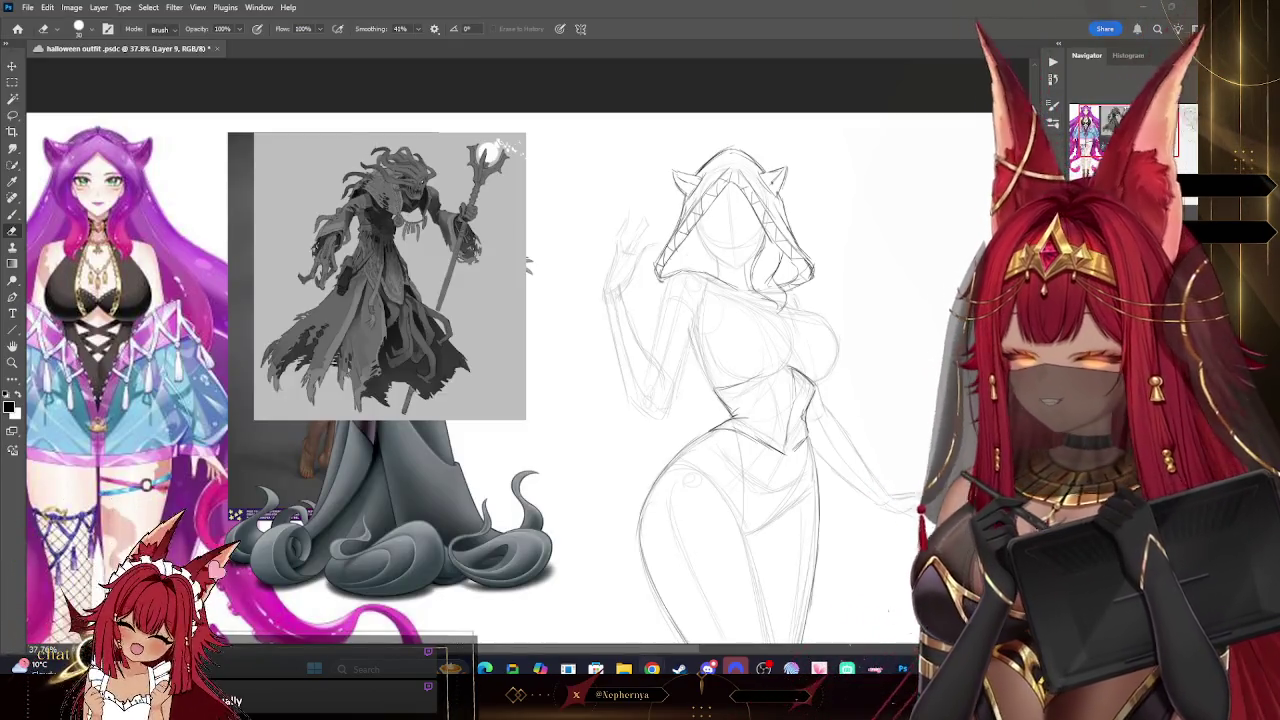
{"action": "key", "text": "b"}
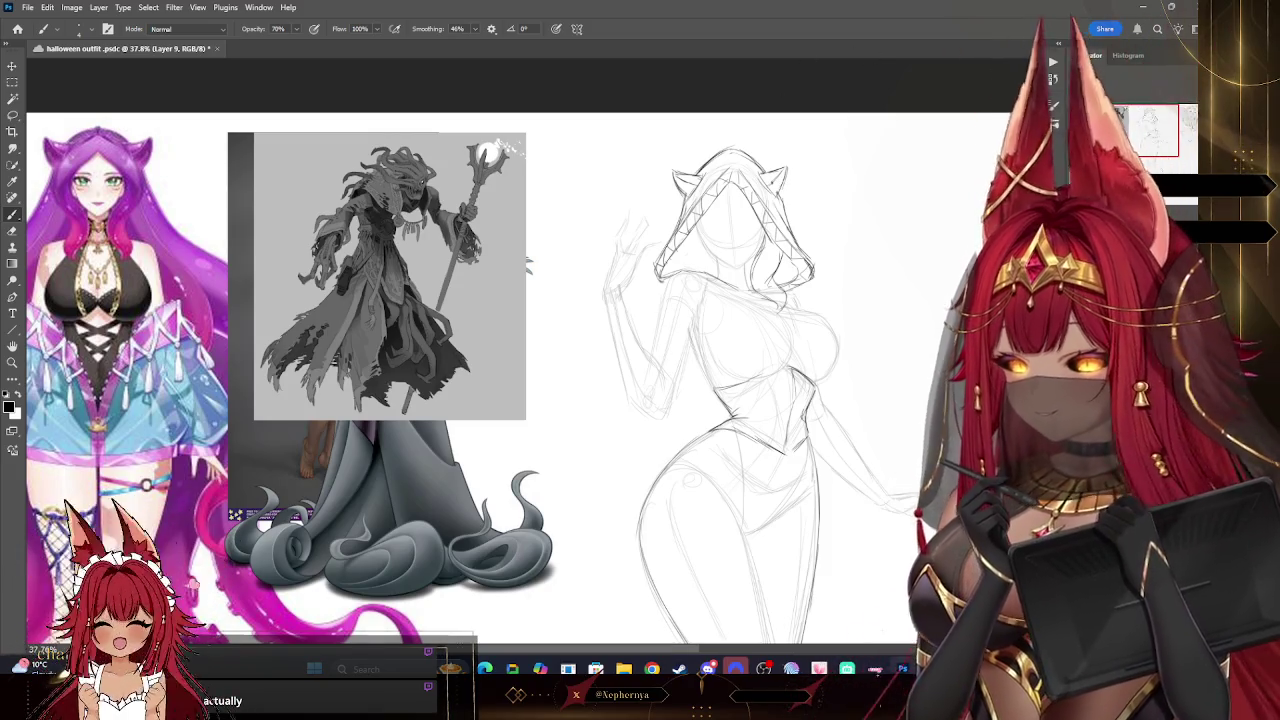
{"action": "left_click_drag", "start_coordinate": [640, 400], "coordinate": [621, 345]}
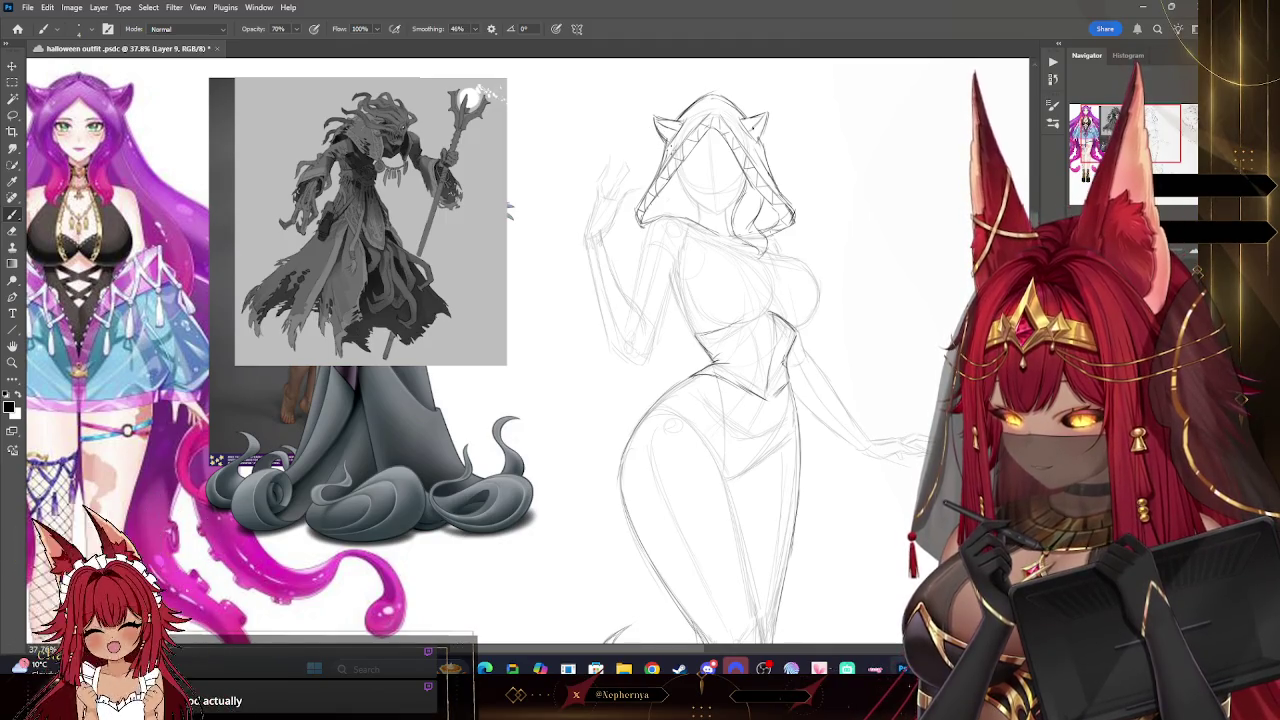
- Alternate eraser and brush to clean up and redraw the cat ears and hood lines
{"action": "key", "text": "e"}
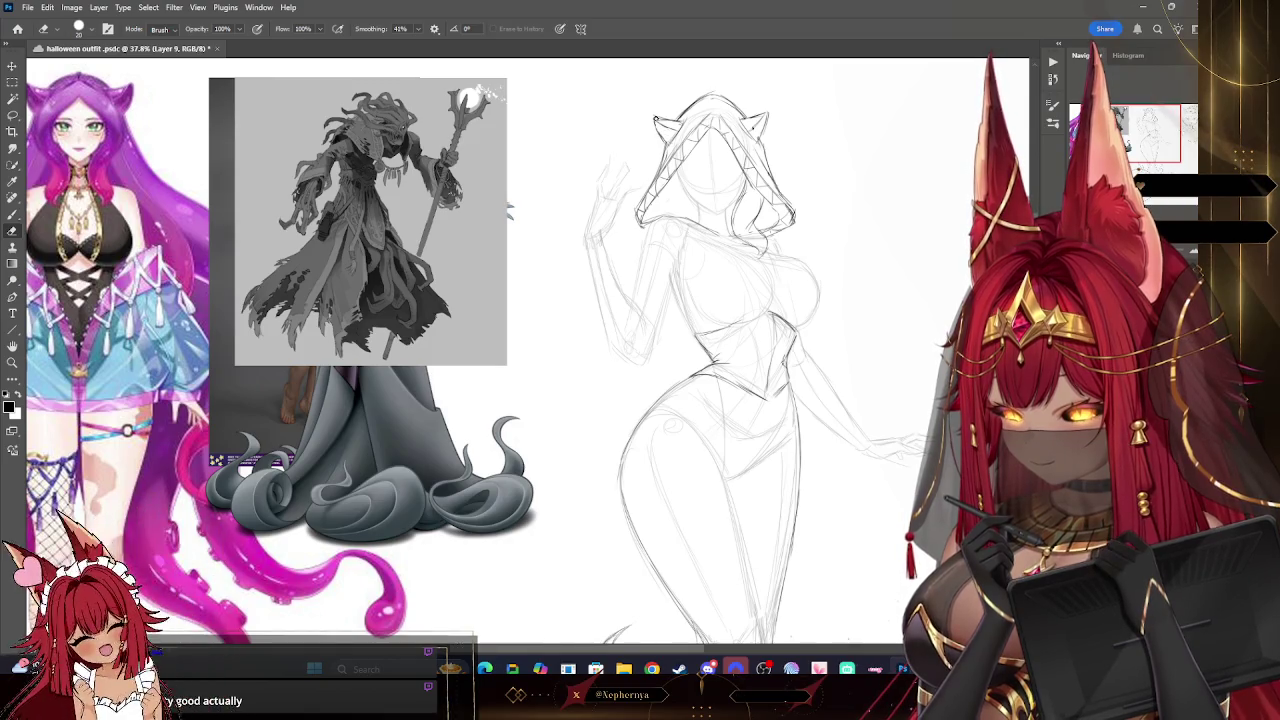
{"action": "key", "text": "b"}
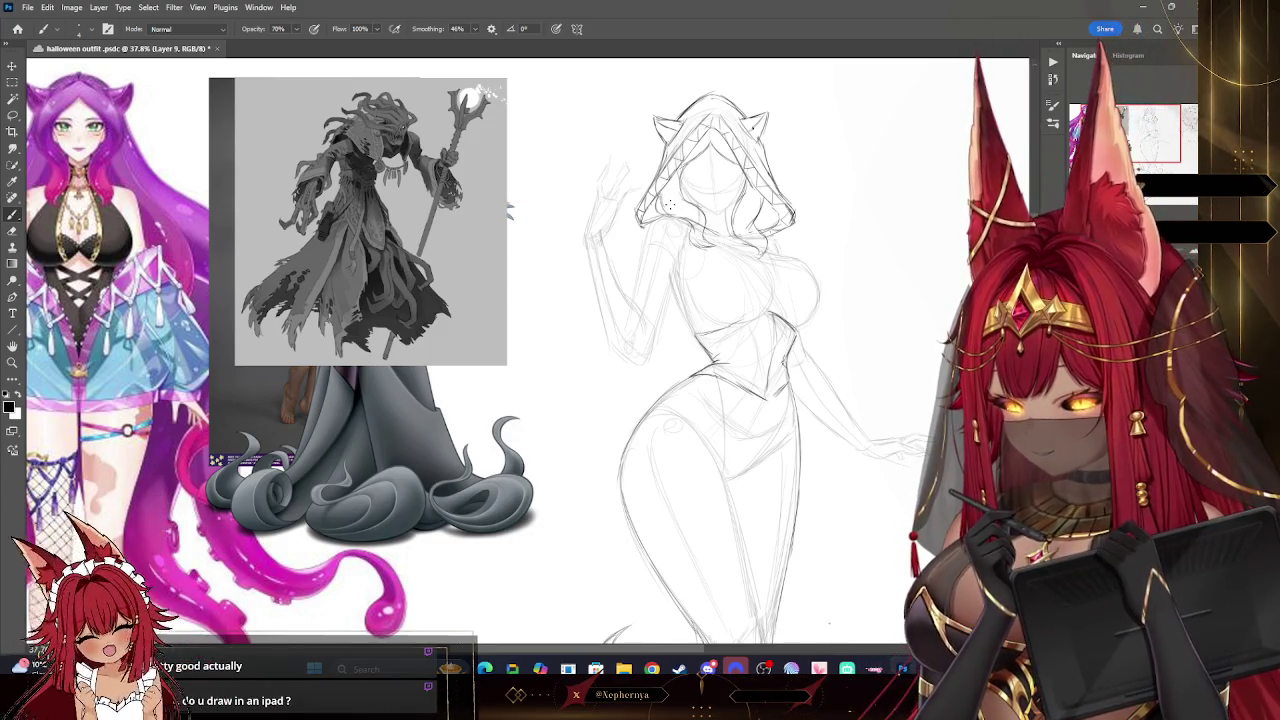
{"action": "key", "text": "e"}
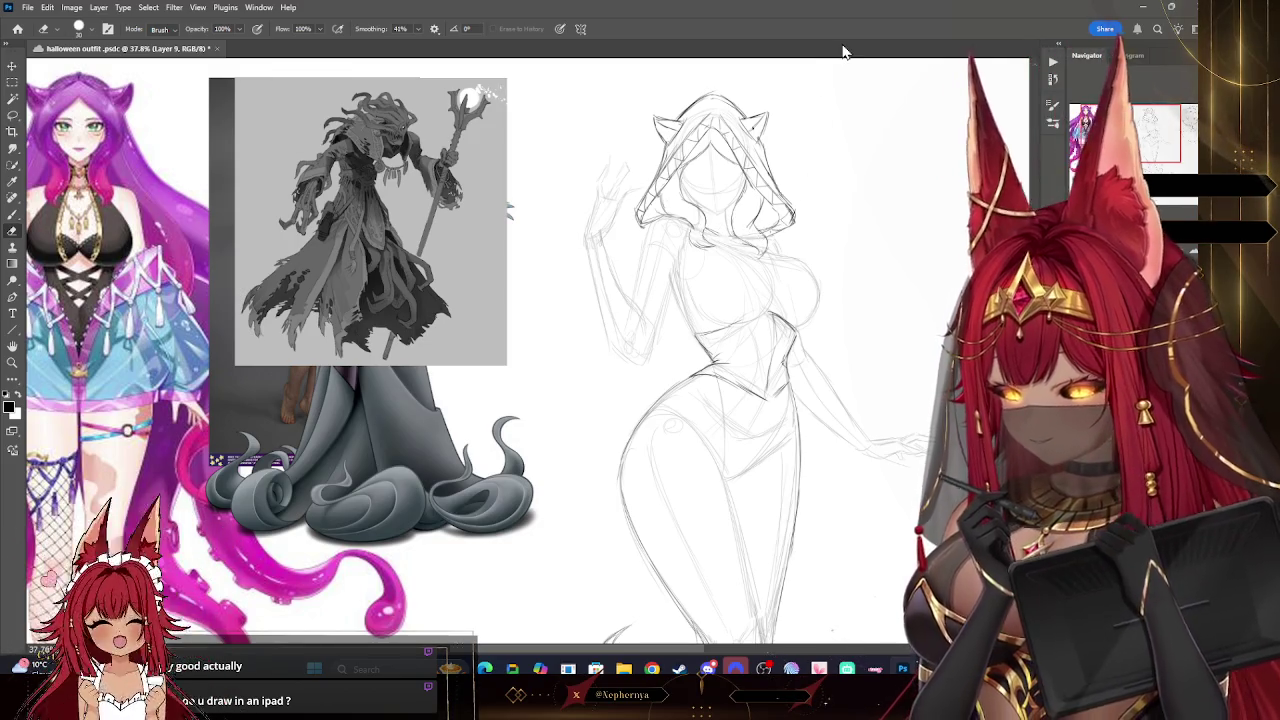
{"action": "left_click", "coordinate": [13, 214]}
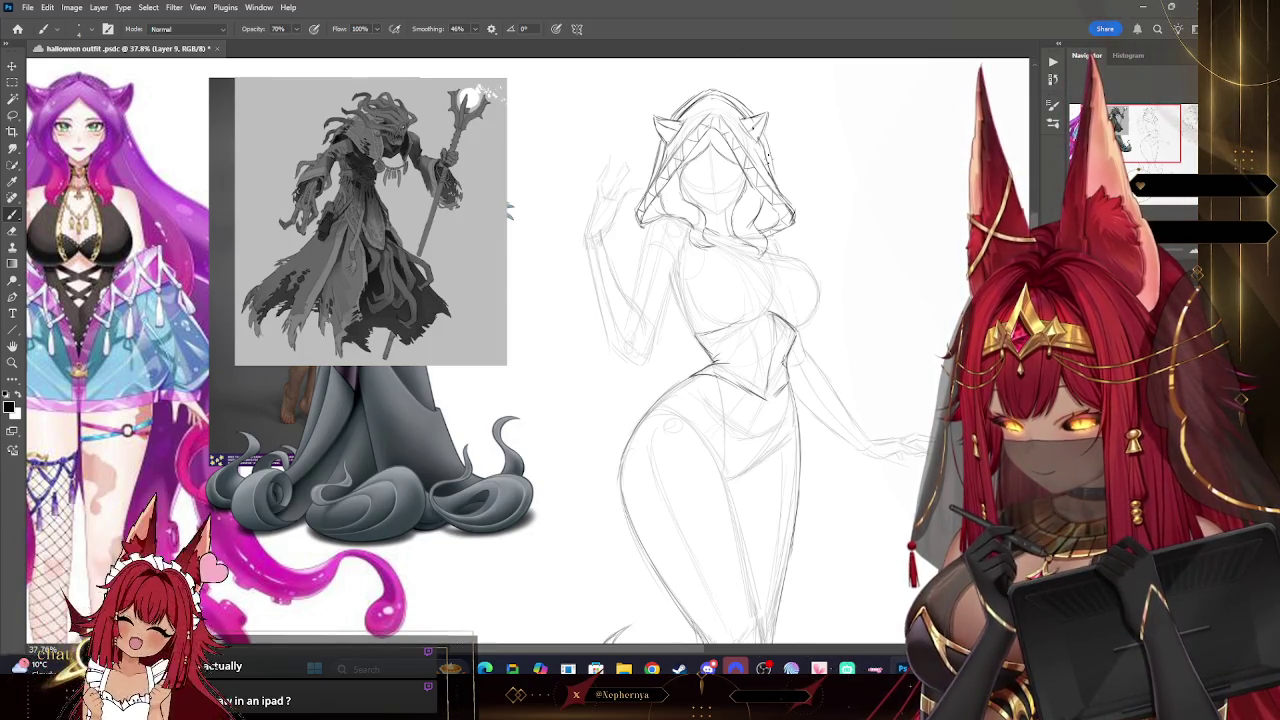
{"action": "key", "text": "e"}
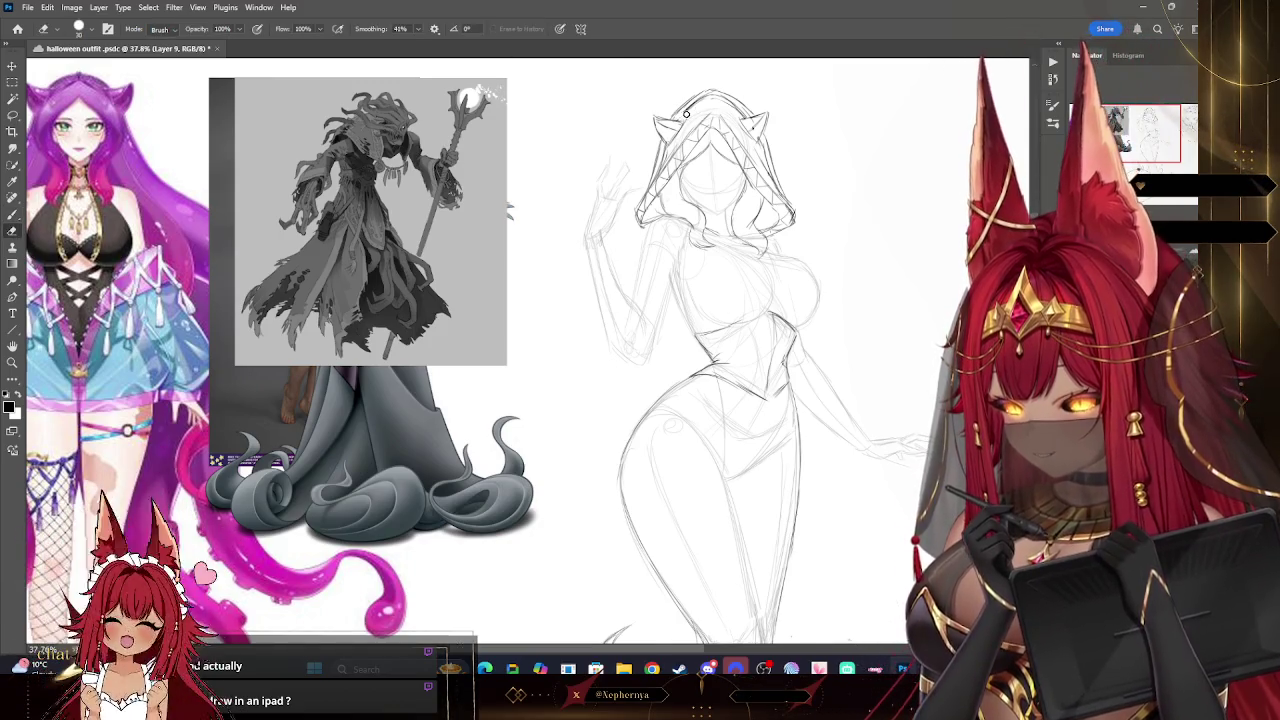
{"action": "key", "text": "bracketright"}
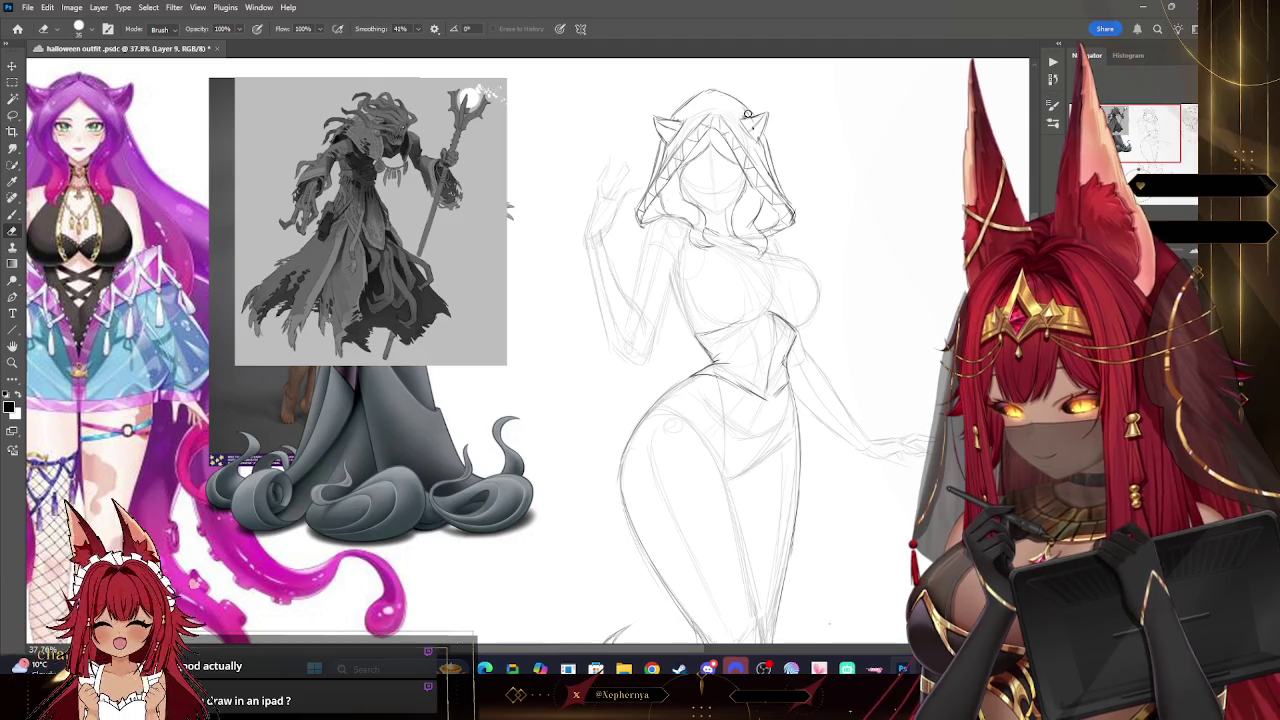
{"action": "key", "text": "bracketright"}
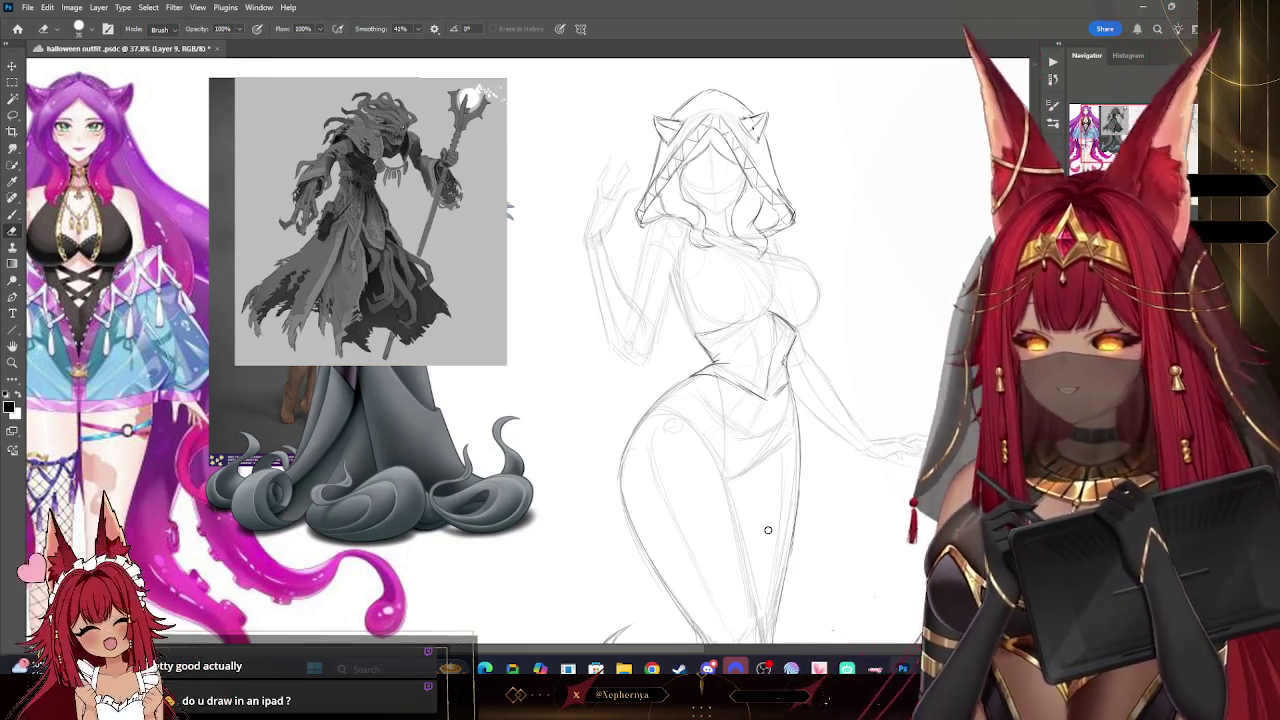
- Draw a small parallelogram tablet doodle with an inner border right of the figure
{"action": "key", "text": "z"}
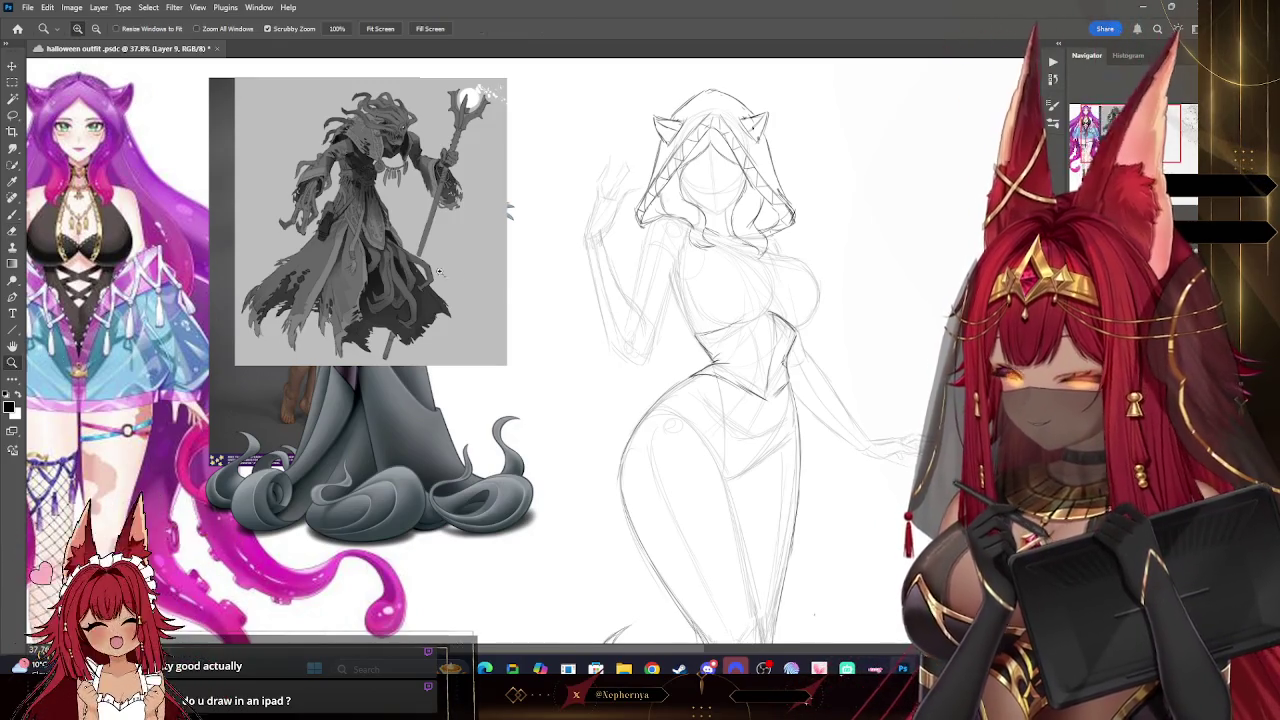
{"action": "left_click", "coordinate": [446, 260], "text": "alt"}
{"action": "left_click", "coordinate": [831, 469]}
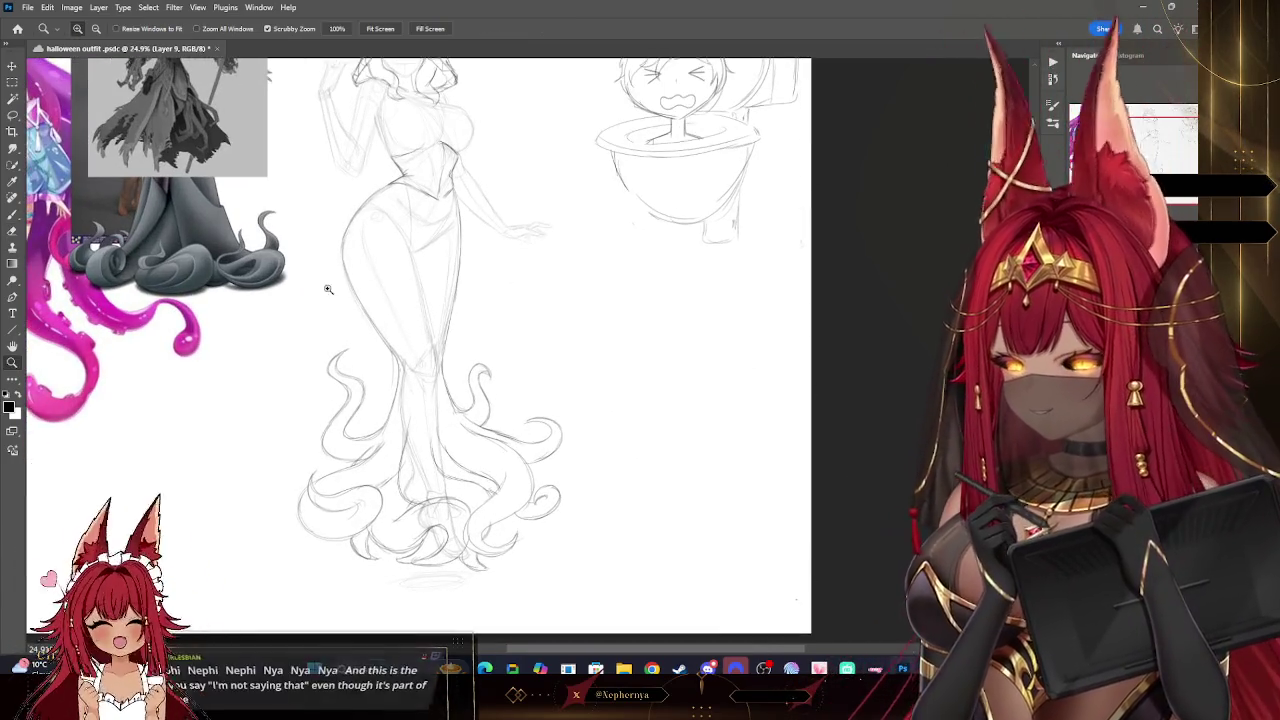
{"action": "left_click", "coordinate": [12, 213]}
{"action": "left_click_drag", "start_coordinate": [580, 312], "coordinate": [604, 380]}
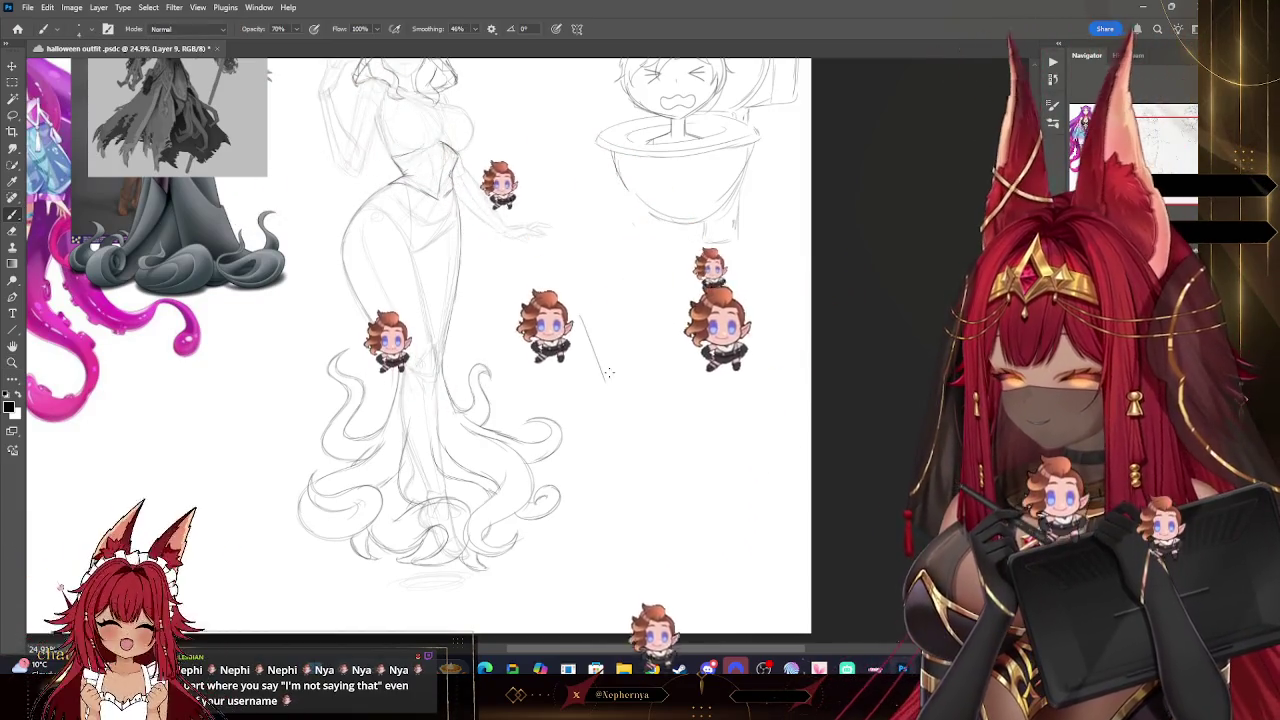
{"action": "left_click_drag", "start_coordinate": [718, 312], "coordinate": [604, 386]}
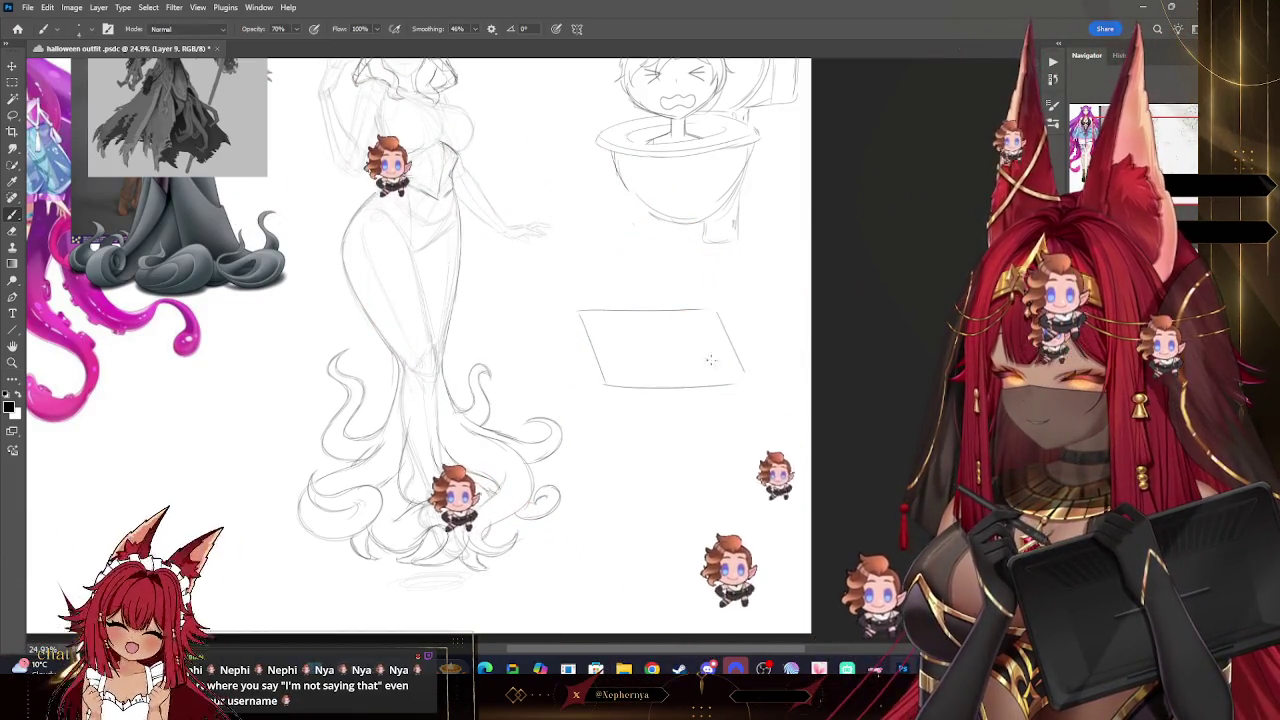
{"action": "mouse_move", "coordinate": [716, 320]}
{"action": "left_mouse_down"}
{"action": "mouse_move", "coordinate": [606, 383]}
{"action": "mouse_move", "coordinate": [740, 385]}
{"action": "left_mouse_up"}
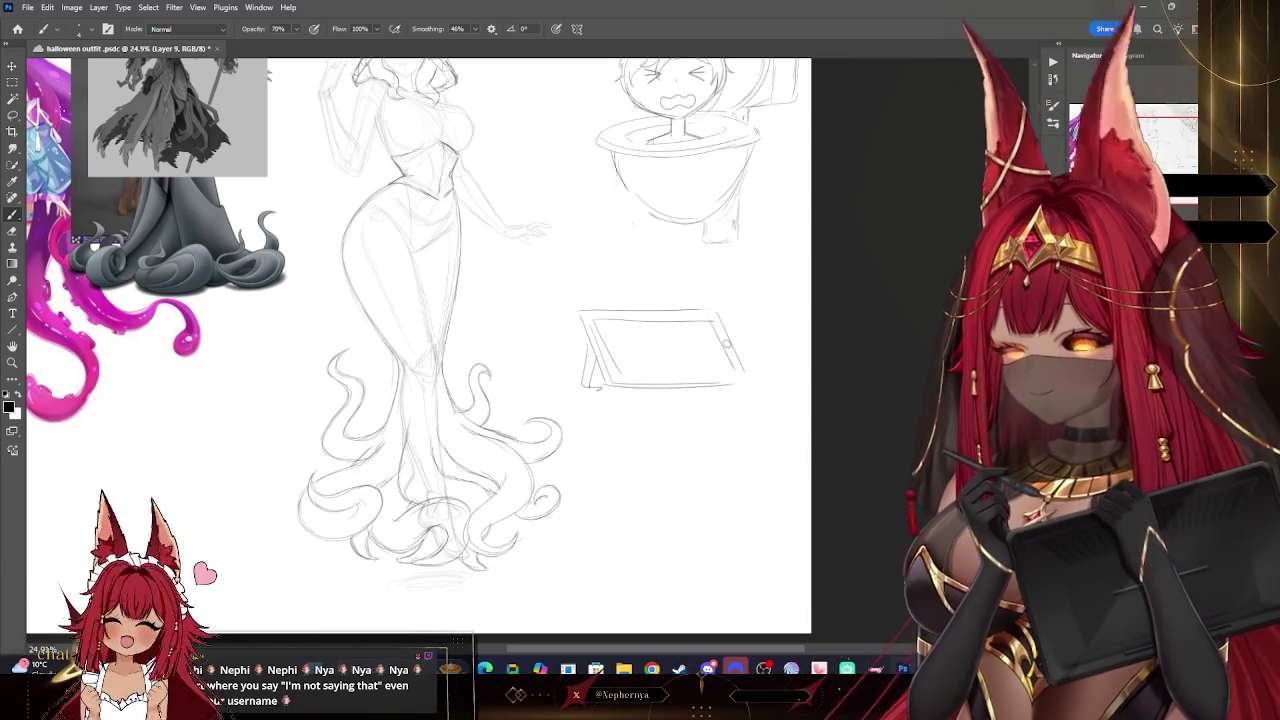
- Lasso the tablet doodle, delete it from the Edit menu, and zoom out to the whole sheet
{"action": "left_click", "coordinate": [13, 116]}
{"action": "left_click_drag", "start_coordinate": [760, 292], "coordinate": [800, 300]}
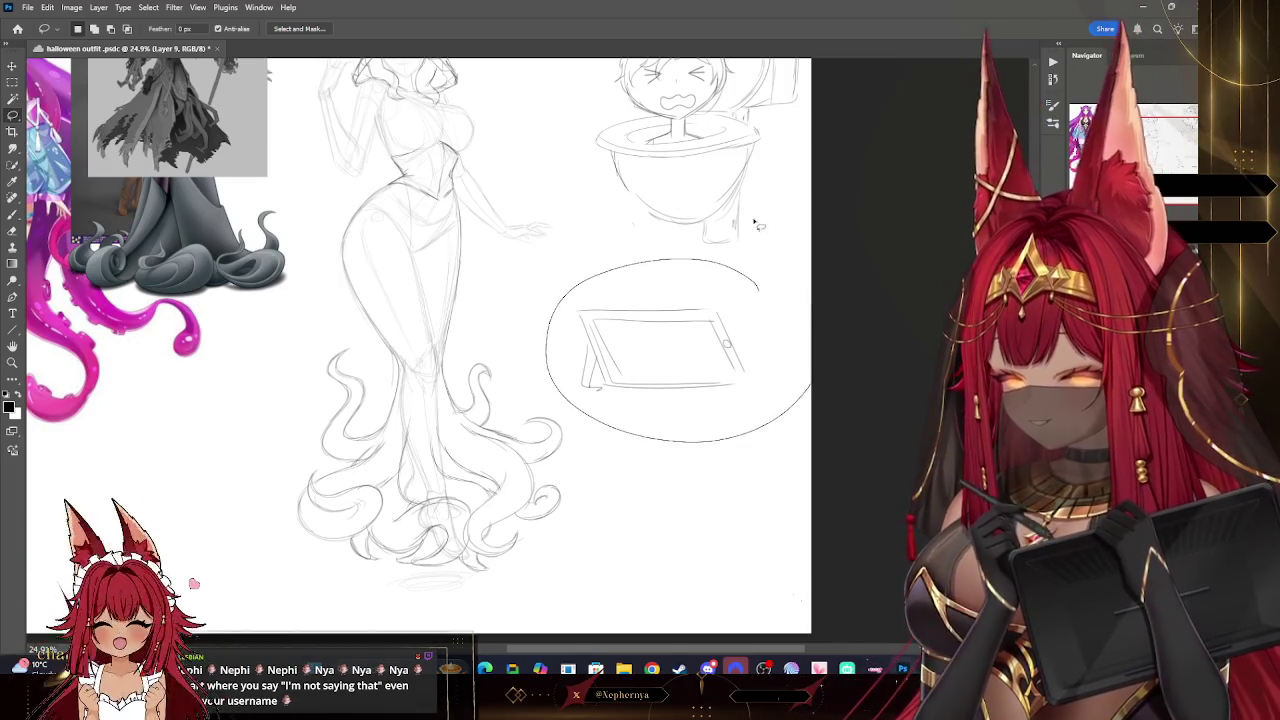
{"action": "left_click", "coordinate": [47, 7]}
{"action": "left_click", "coordinate": [80, 72]}
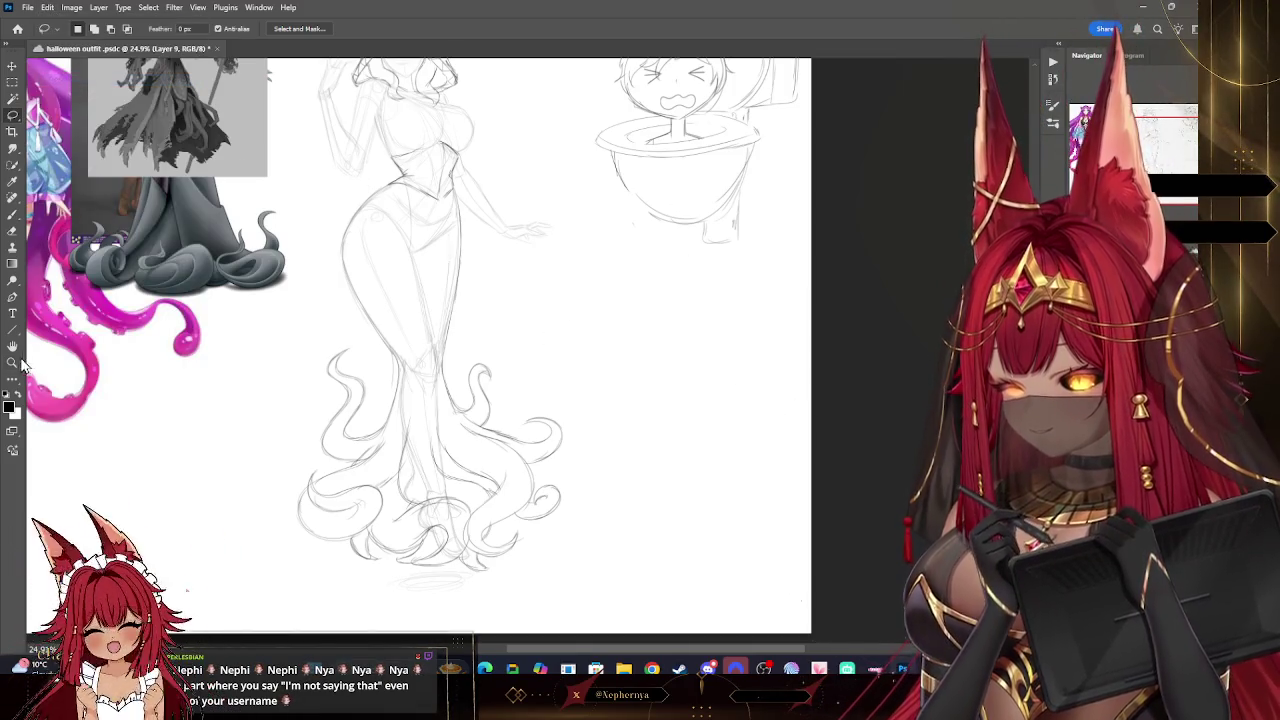
{"action": "key", "text": "z"}
{"action": "left_click", "coordinate": [660, 245], "text": "alt"}
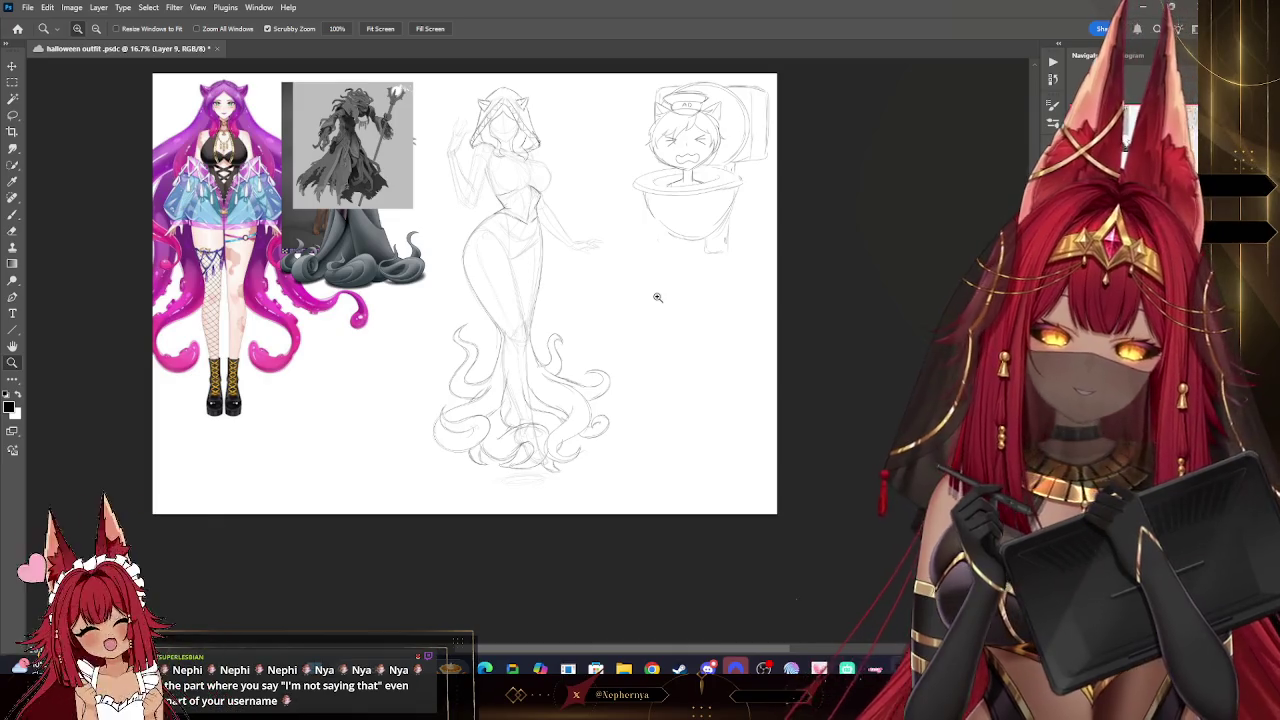
- Zoom in and extend the faint curves trailing down the left of the hooded figure
{"action": "left_click_drag", "start_coordinate": [660, 285], "coordinate": [598, 155]}
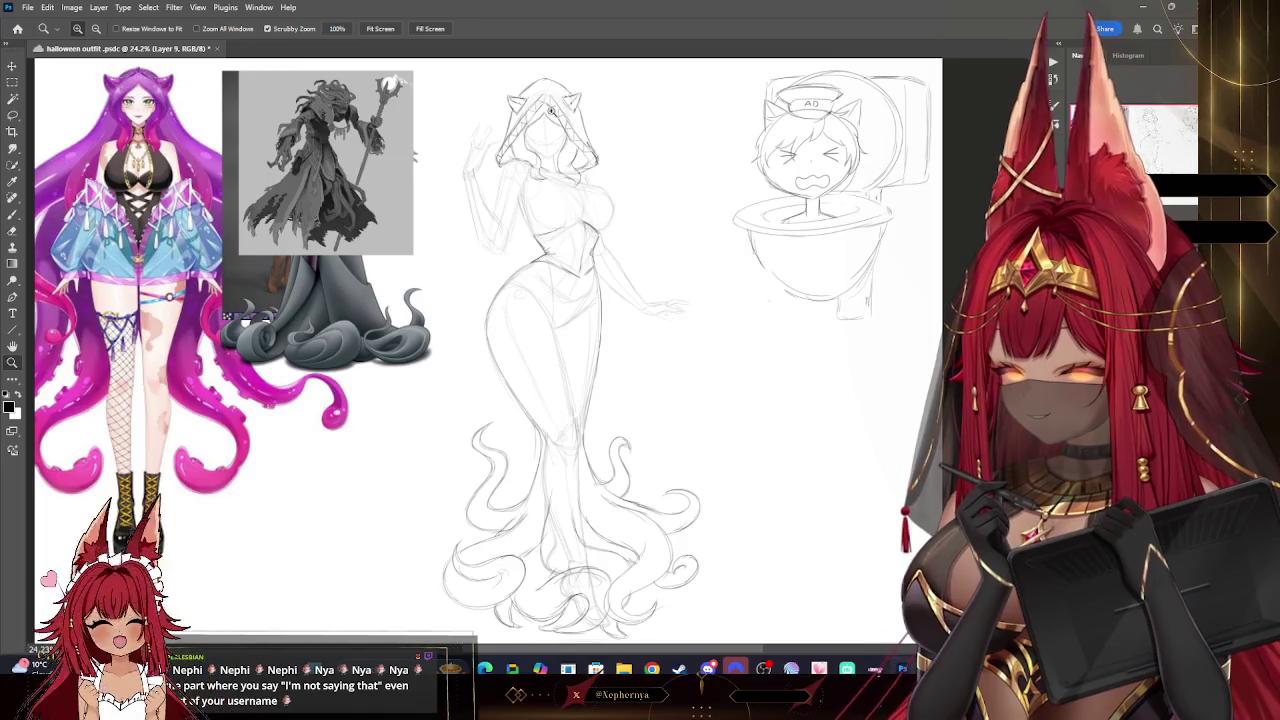
{"action": "scroll", "coordinate": [527, 127], "scroll_direction": "up", "scroll_amount": 2}
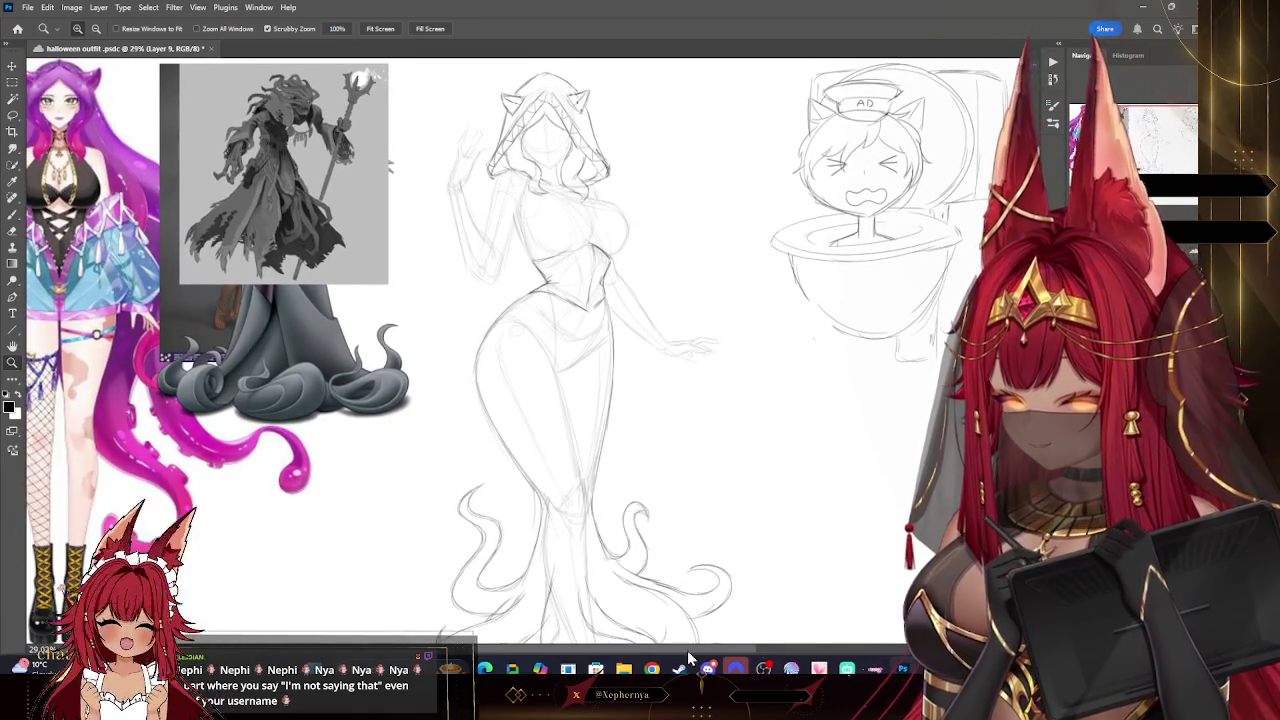
{"action": "scroll", "coordinate": [605, 411], "scroll_direction": "left", "scroll_amount": 2}
{"action": "left_click", "coordinate": [13, 215]}
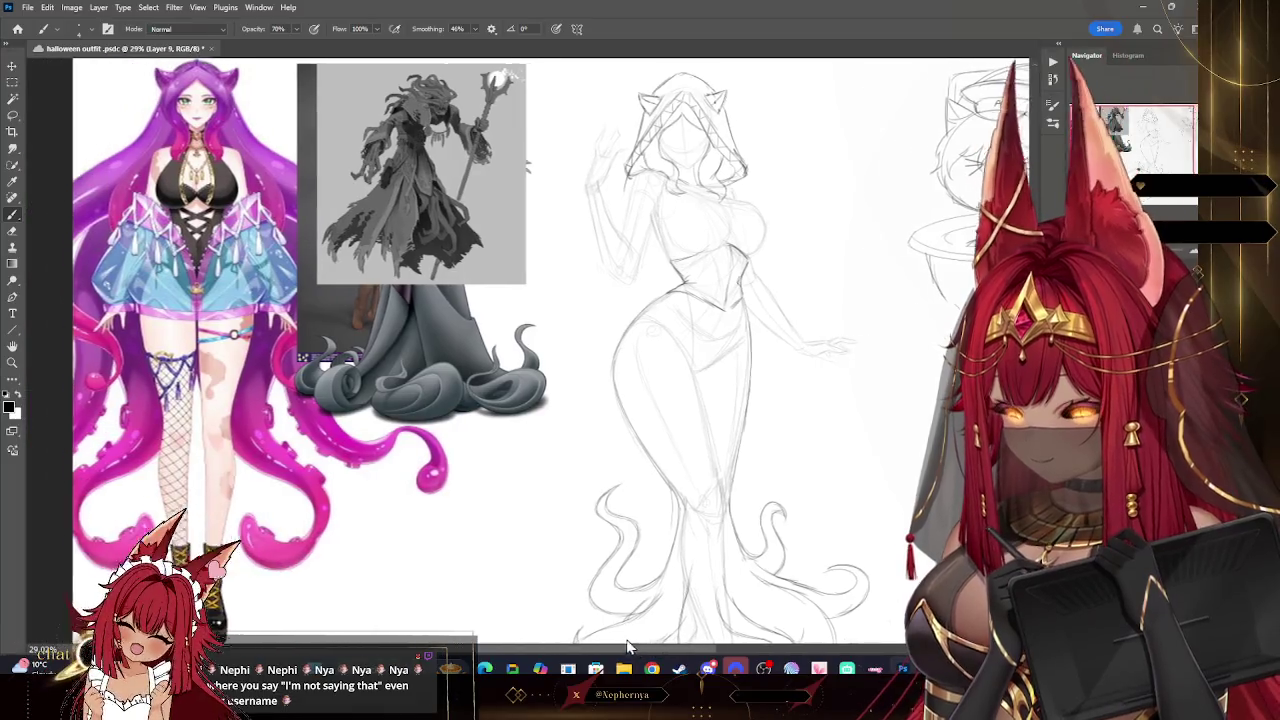
{"action": "key", "text": "ctrl+z"}
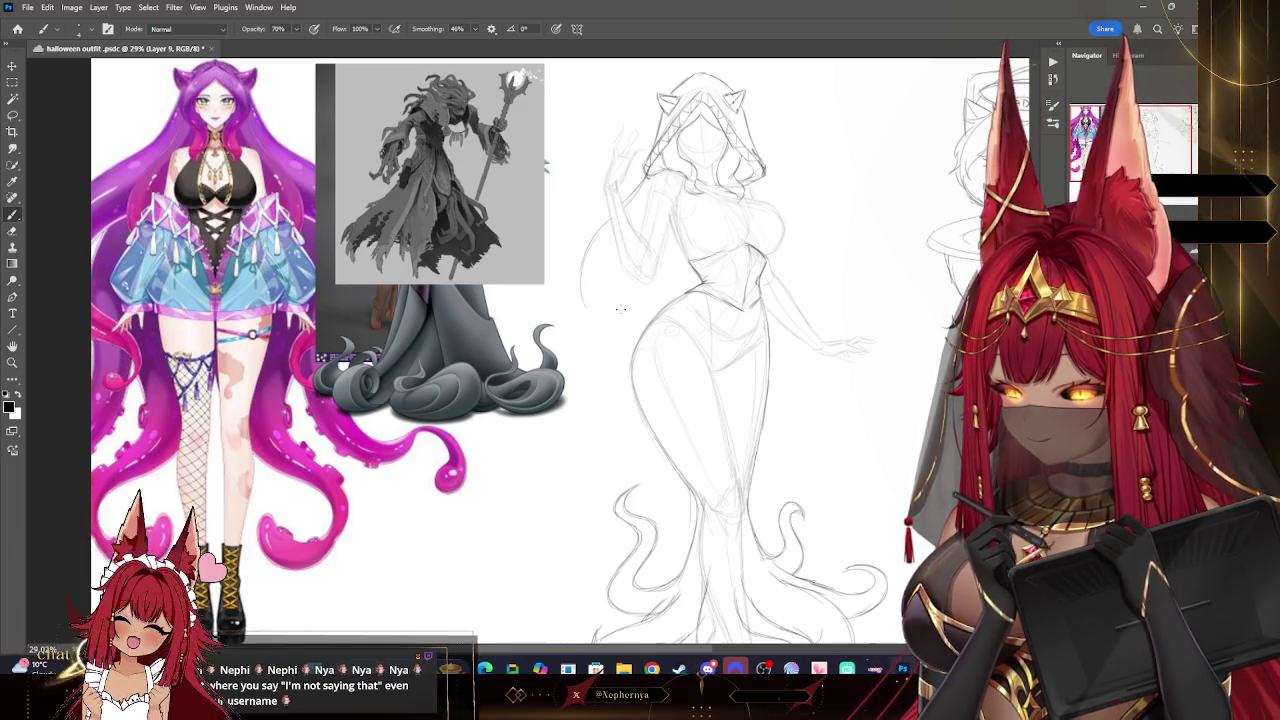
{"action": "left_click_drag", "start_coordinate": [588, 288], "coordinate": [605, 320]}
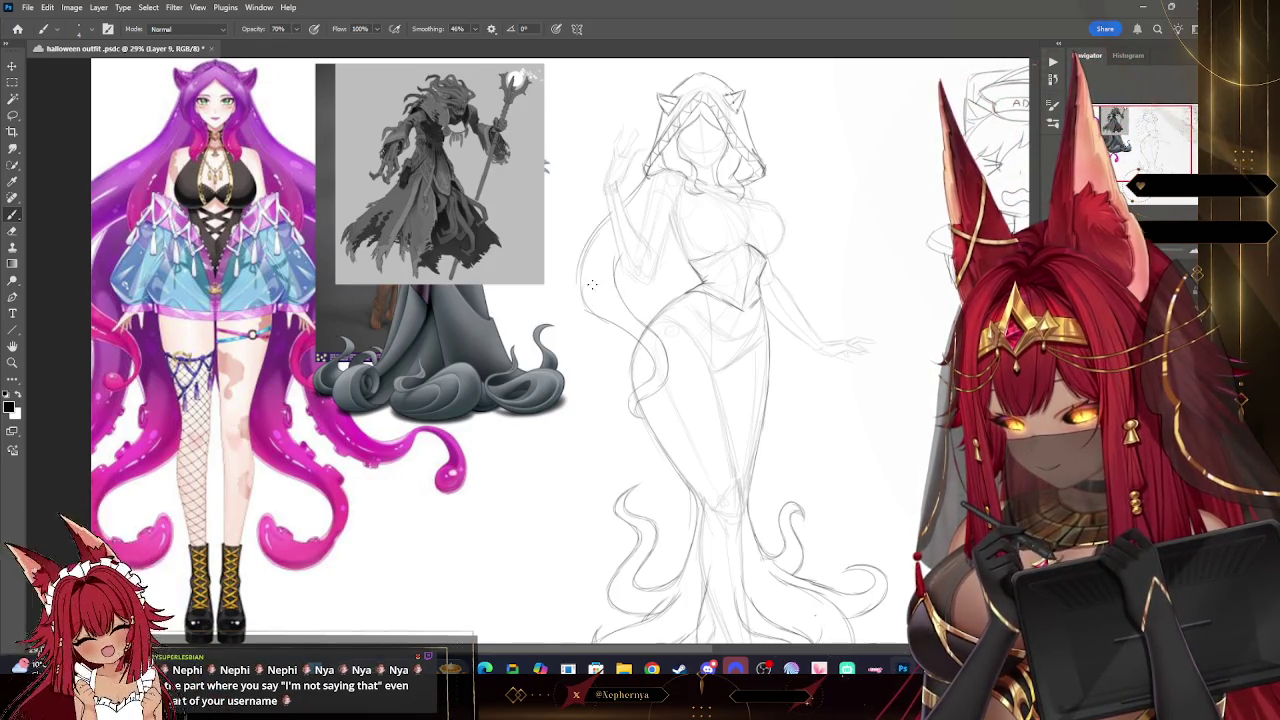
{"action": "left_click_drag", "start_coordinate": [590, 295], "coordinate": [620, 330]}
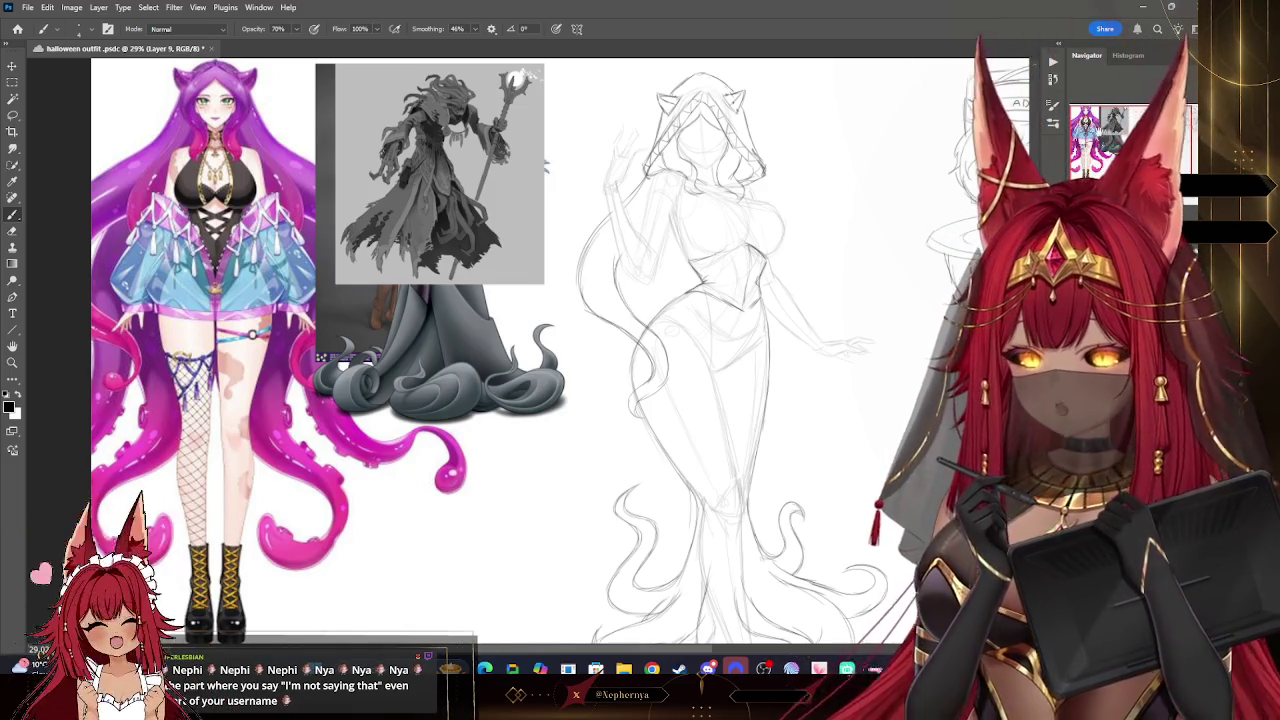
- Try a curving stroke near the figure's lower skirt, then undo it
{"action": "scroll", "coordinate": [640, 350], "scroll_direction": "right", "scroll_amount": 2}
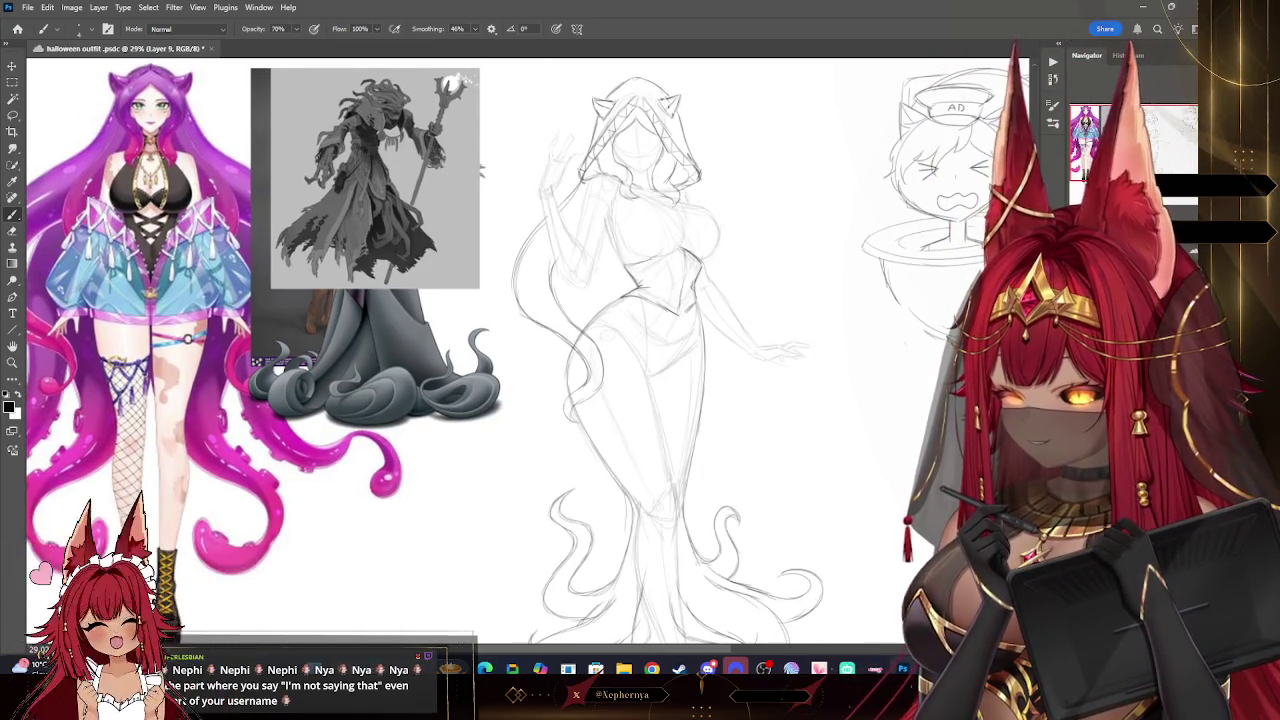
{"action": "scroll", "coordinate": [843, 302], "scroll_direction": "down", "scroll_amount": 2}
{"action": "scroll", "coordinate": [450, 350], "scroll_direction": "left", "scroll_amount": 2}
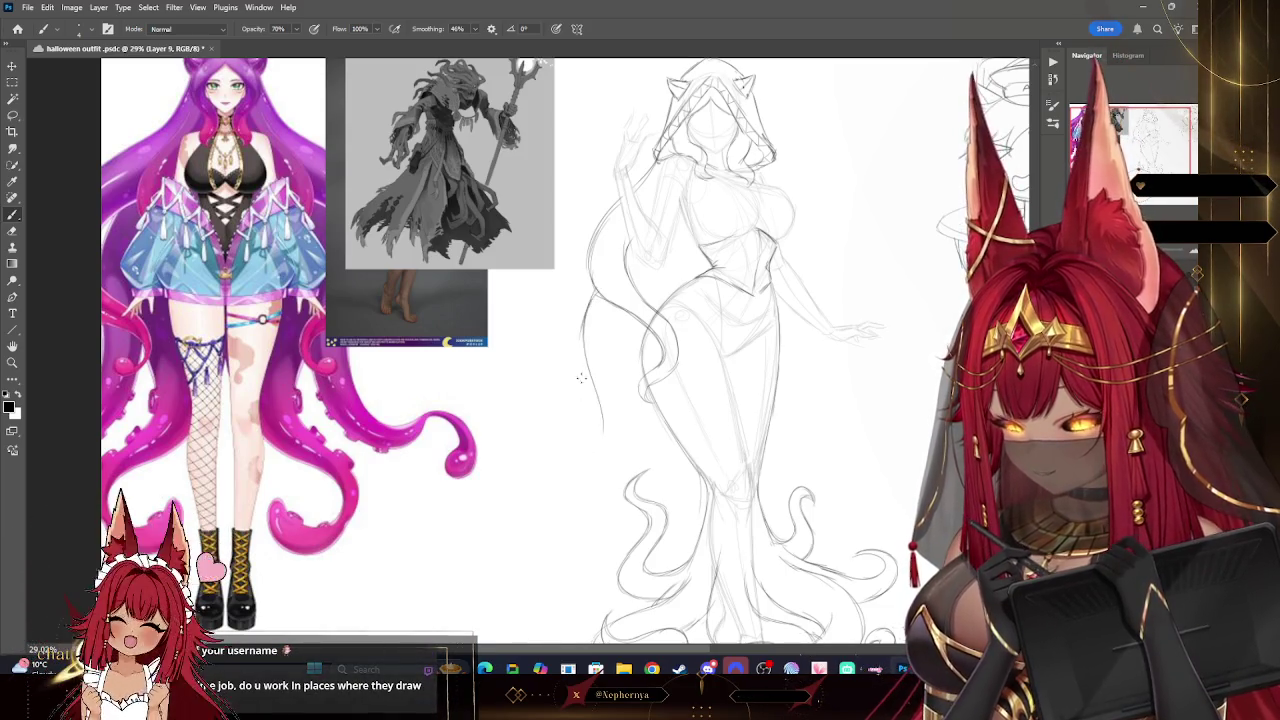
{"action": "left_click_drag", "start_coordinate": [599, 430], "coordinate": [530, 502]}
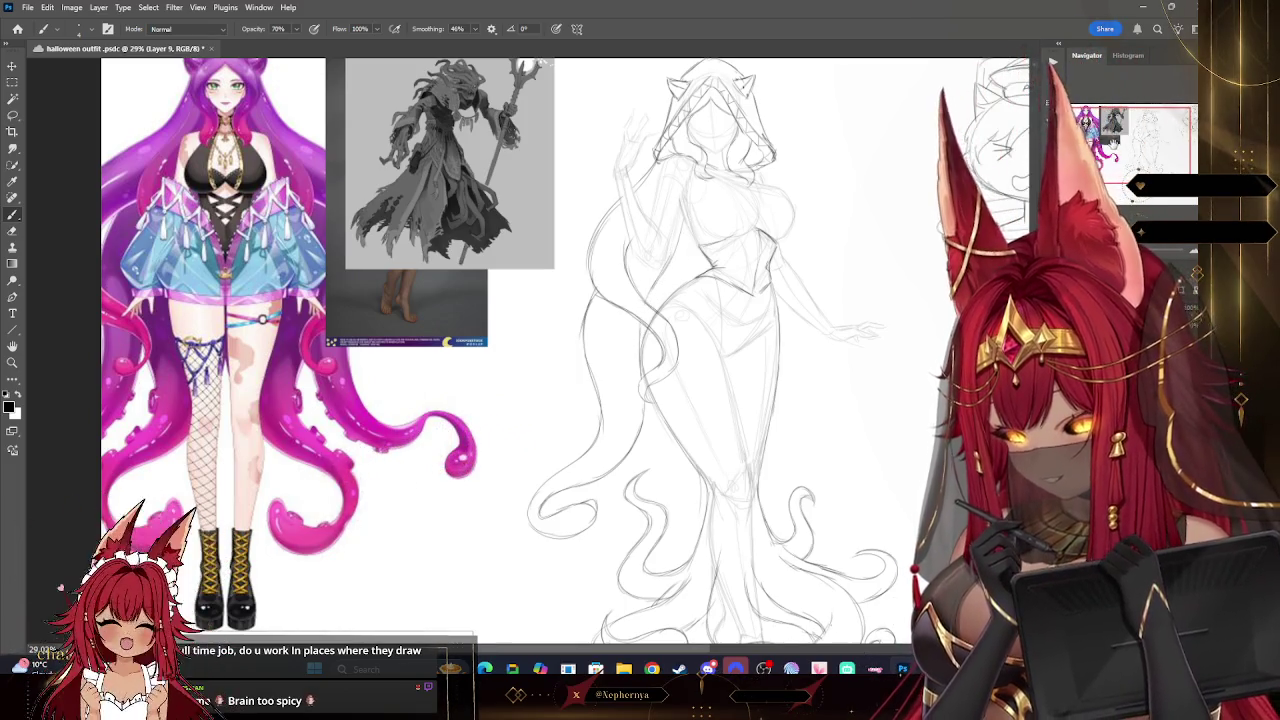
{"action": "left_click_drag", "start_coordinate": [645, 318], "coordinate": [570, 323]}
{"action": "key", "text": "ctrl+z"}
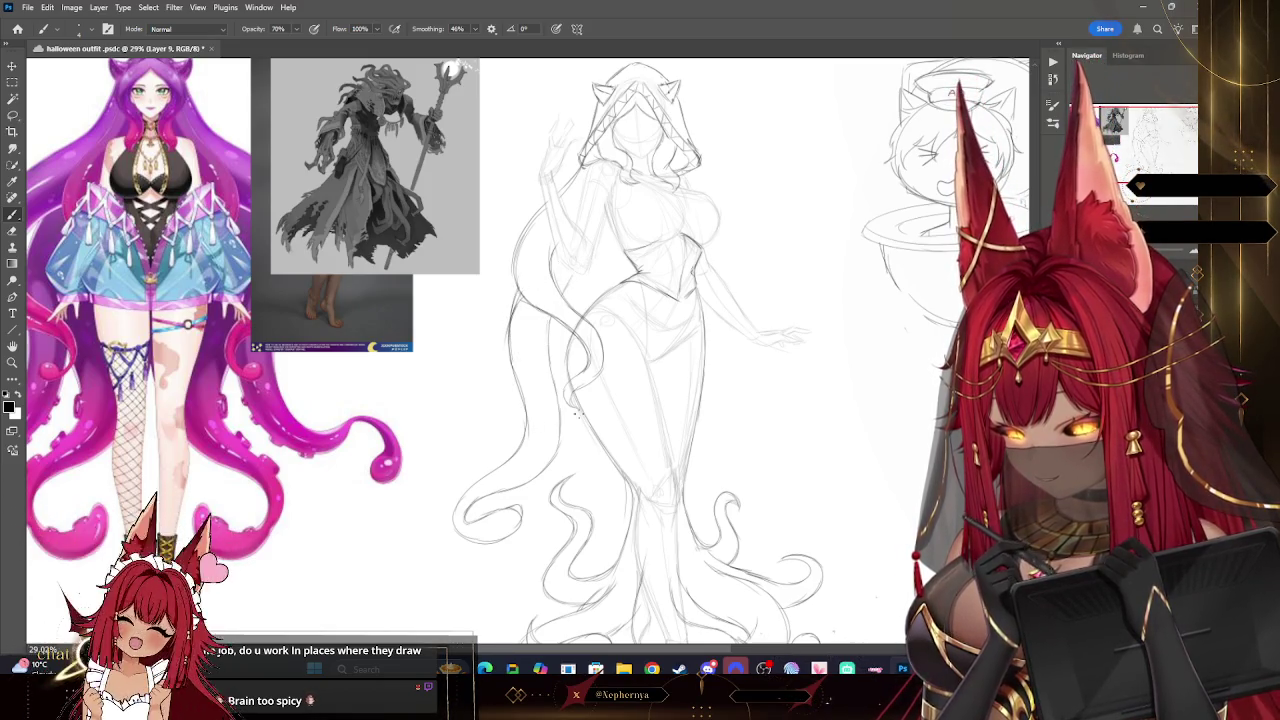
- Pan around the sketch to review the tentacle-like curves on the left side
{"action": "scroll", "coordinate": [618, 350], "scroll_direction": "up", "scroll_amount": 2}
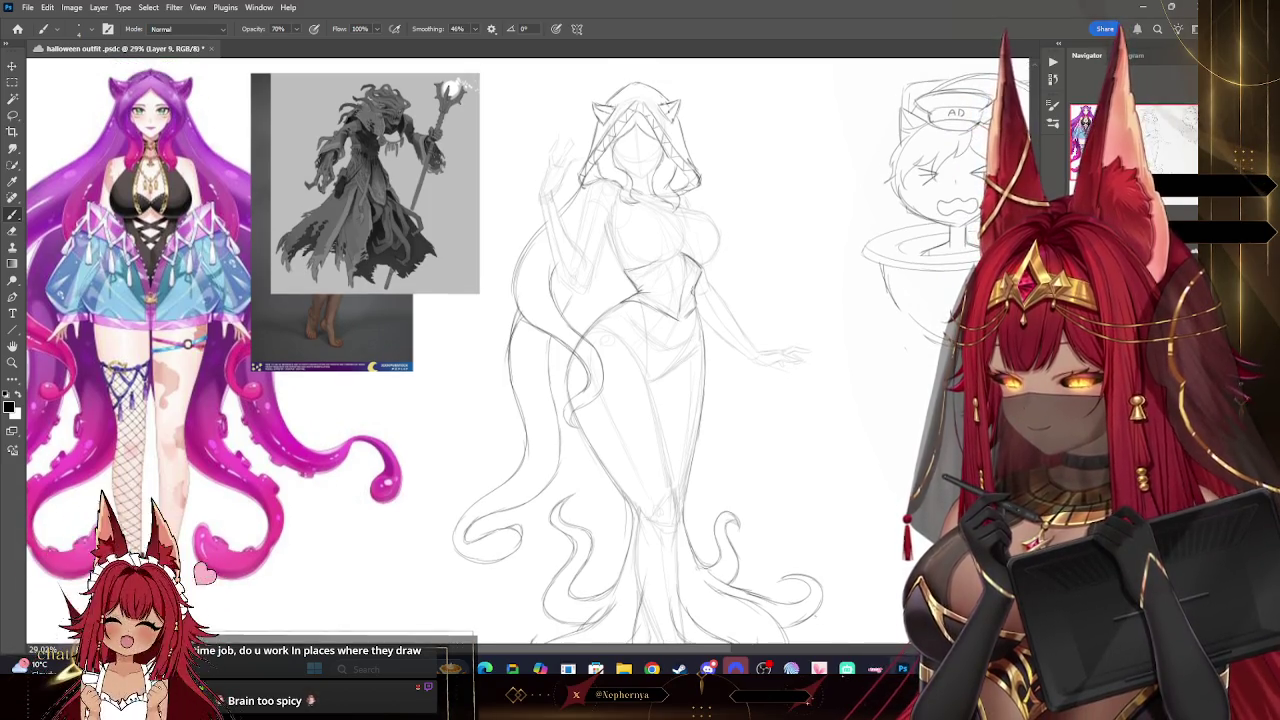
{"action": "scroll", "coordinate": [618, 350], "scroll_direction": "right", "scroll_amount": 2}
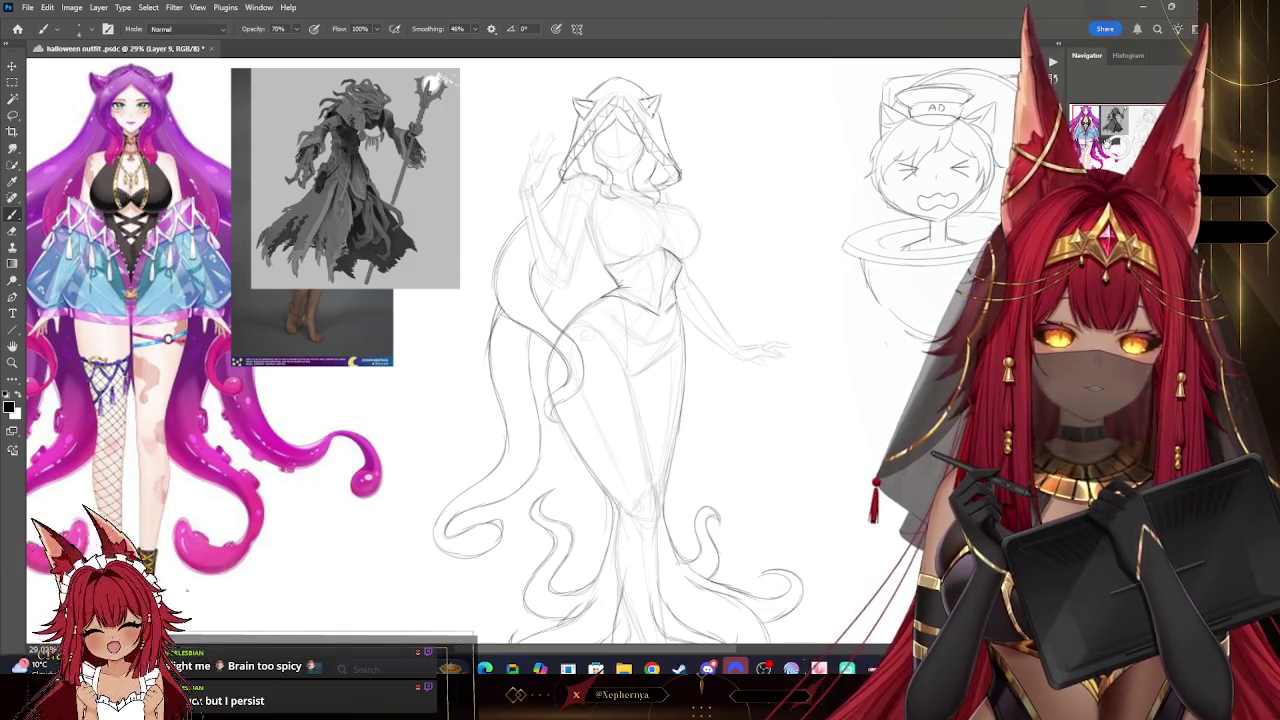
{"action": "scroll", "coordinate": [618, 350], "scroll_direction": "right", "scroll_amount": 1}
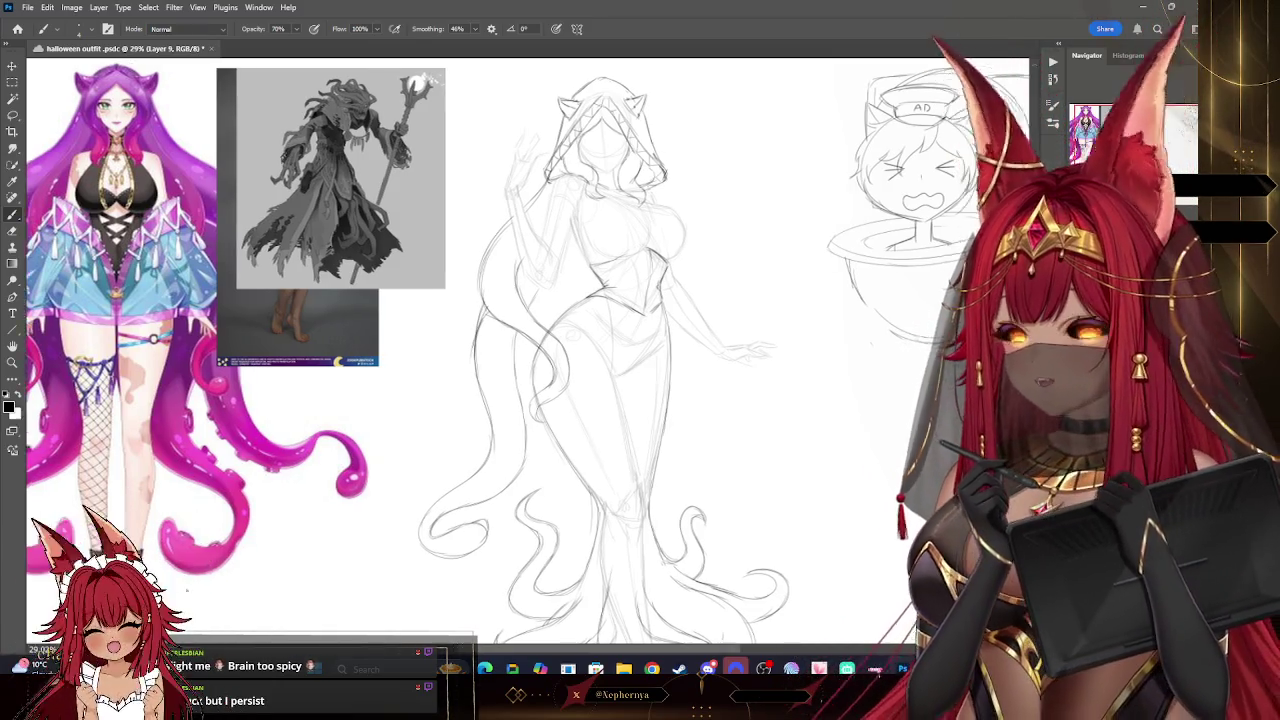
{"action": "scroll", "coordinate": [618, 350], "scroll_direction": "right", "scroll_amount": 2}
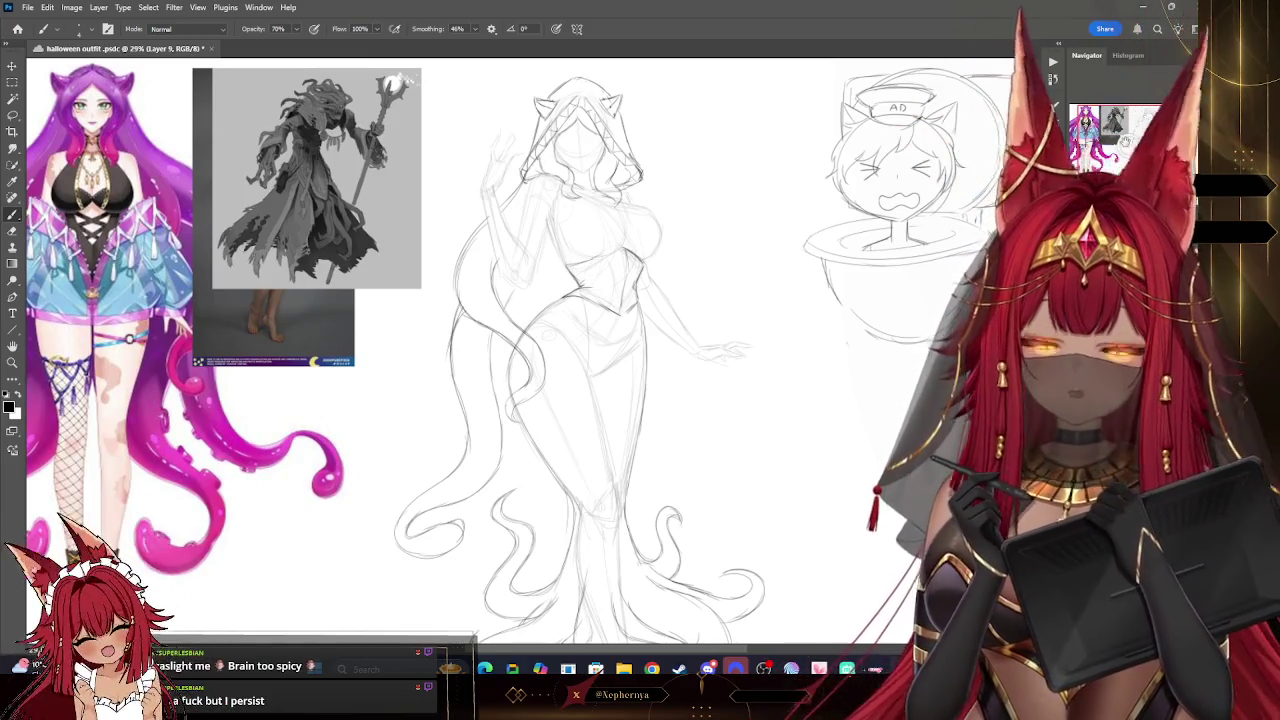
{"action": "scroll", "coordinate": [618, 350], "scroll_direction": "left", "scroll_amount": 4}
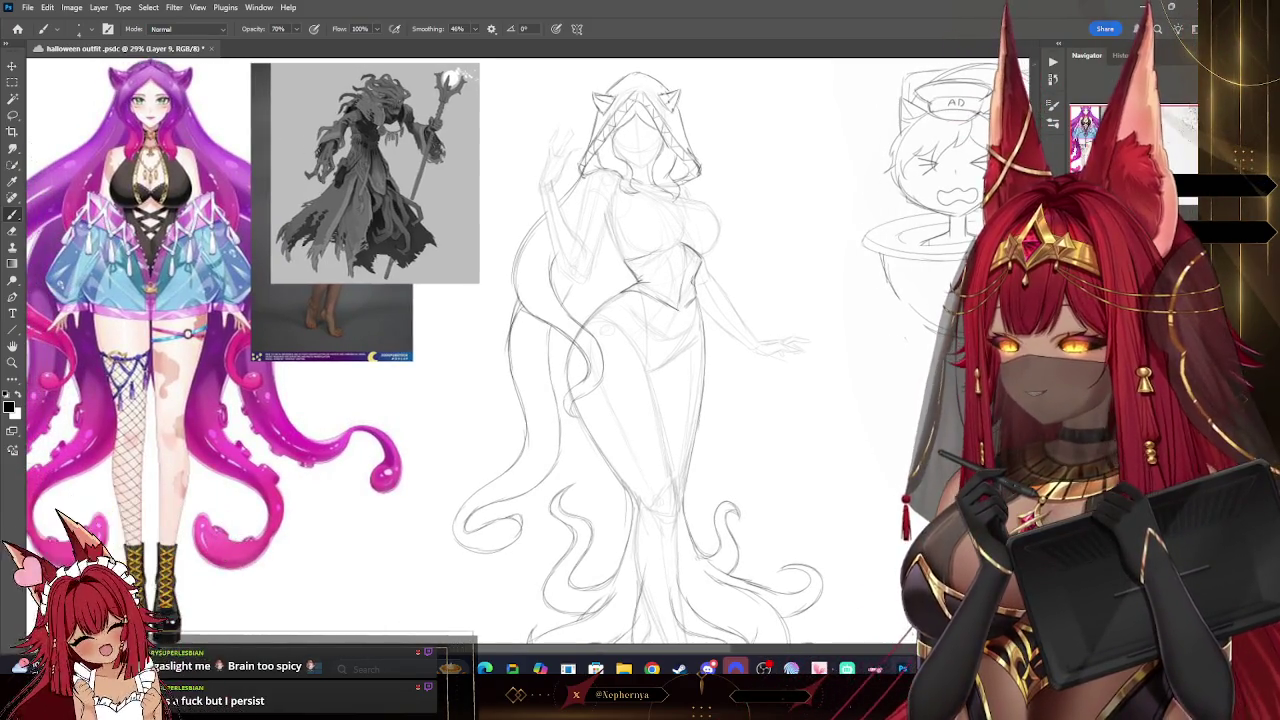
{"action": "scroll", "coordinate": [618, 350], "scroll_direction": "up", "scroll_amount": 1}
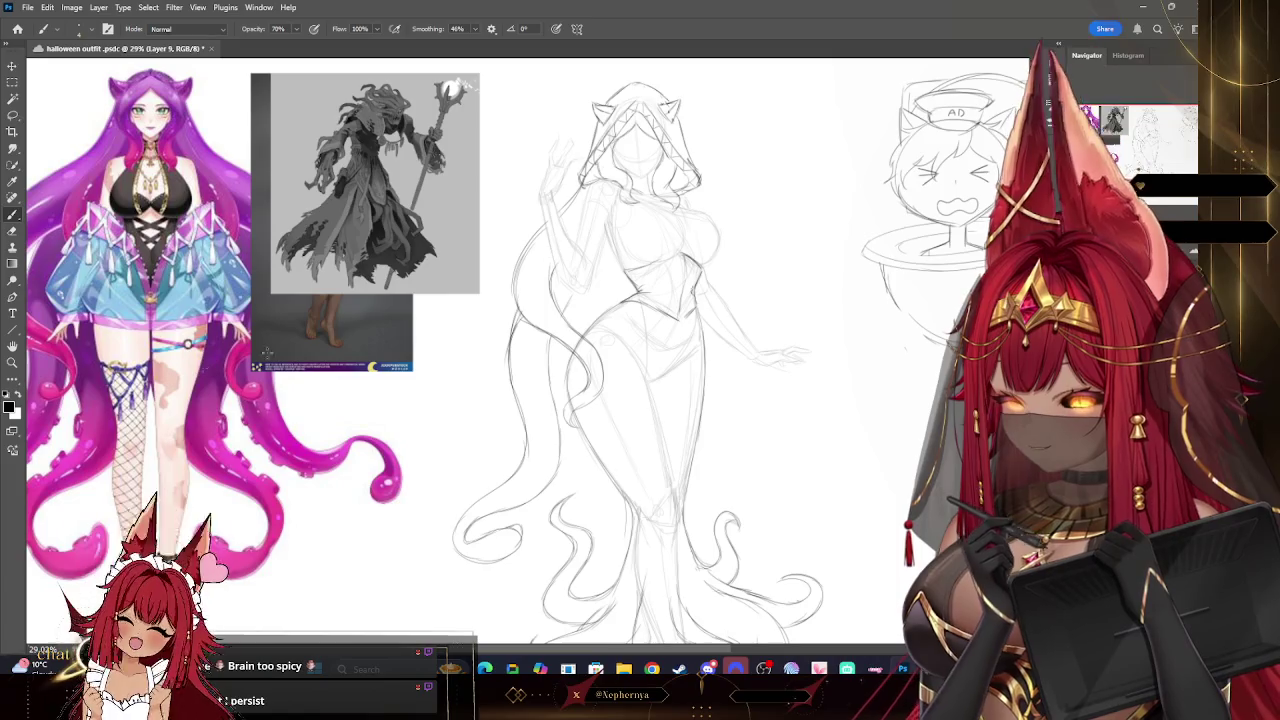
{"action": "left_click", "coordinate": [12, 362]}
- Zoom into the waist and draw a curved stroke between the figure's arm and the toilet doodle
{"action": "left_click", "coordinate": [786, 237], "text": "alt"}
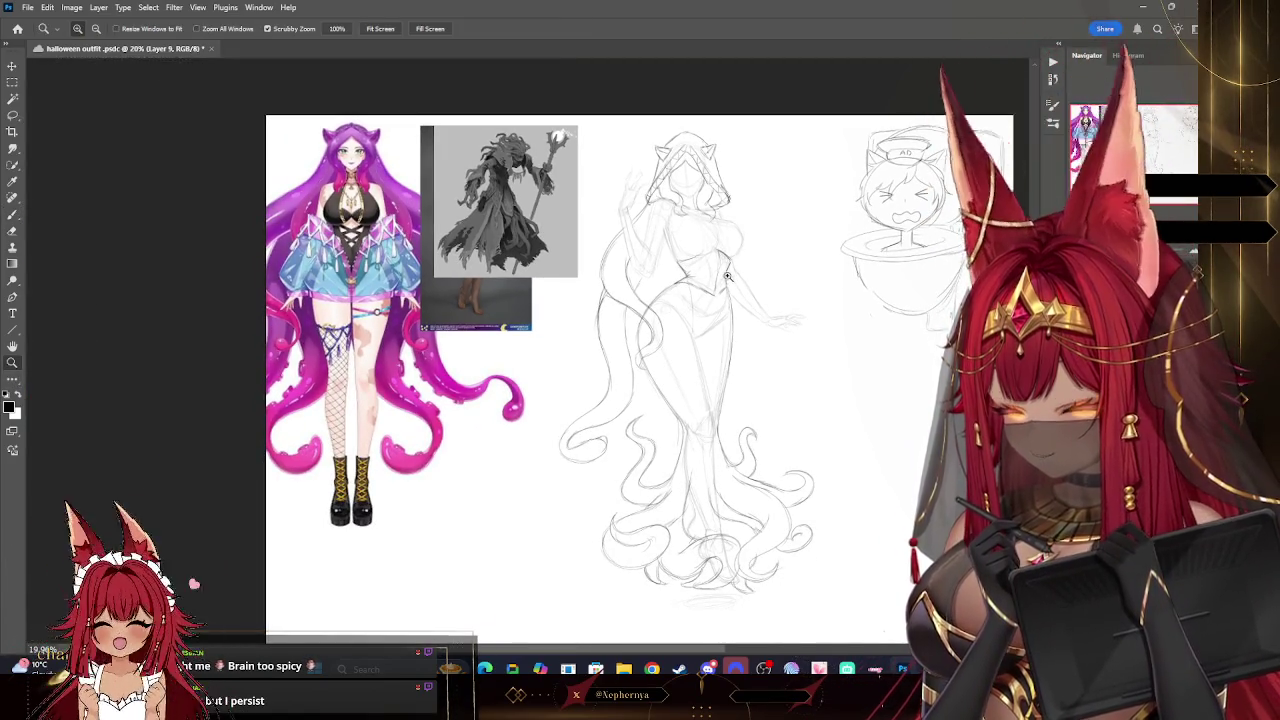
{"action": "left_click_drag", "start_coordinate": [722, 279], "coordinate": [598, 247]}
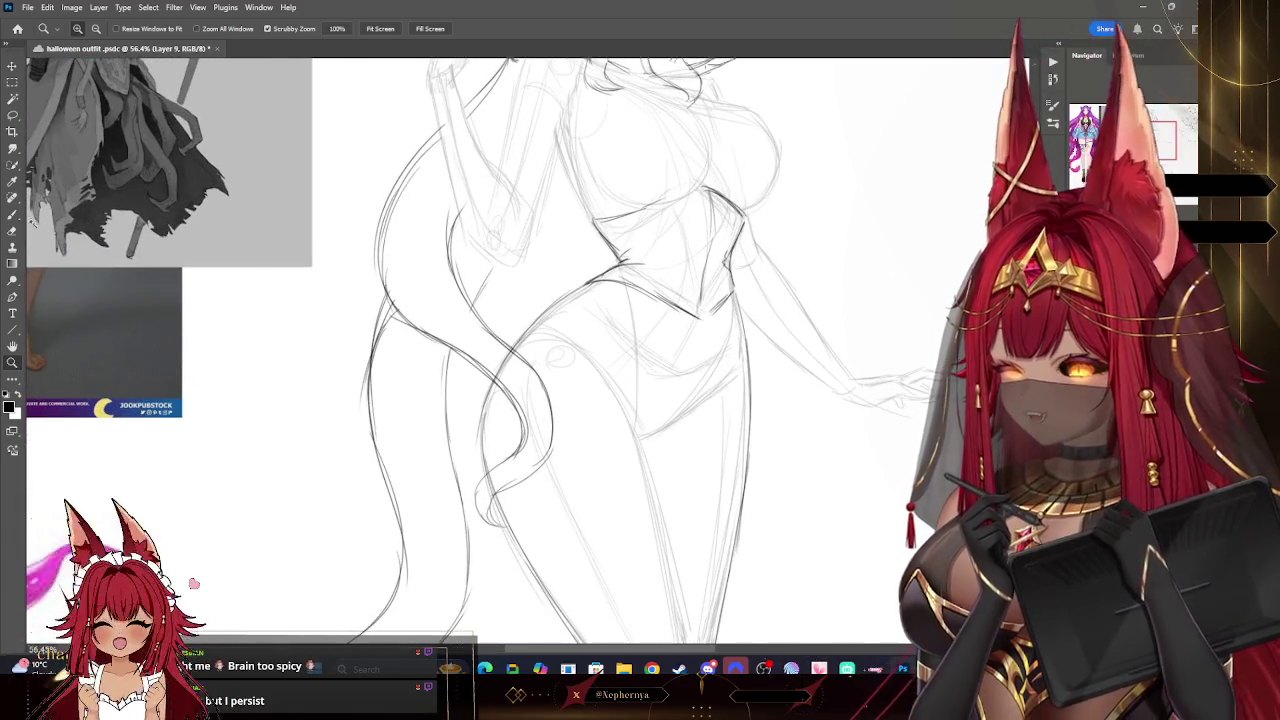
{"action": "left_click", "coordinate": [13, 214]}
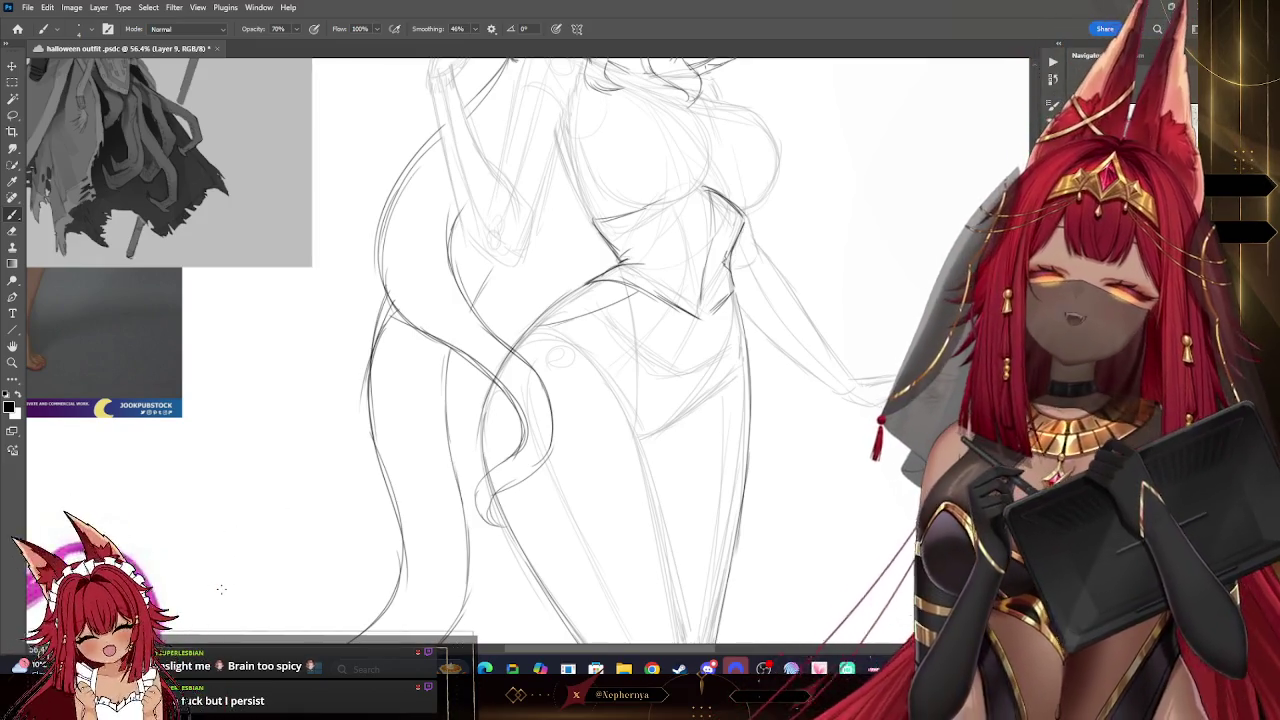
{"action": "key", "text": "ctrl+z"}
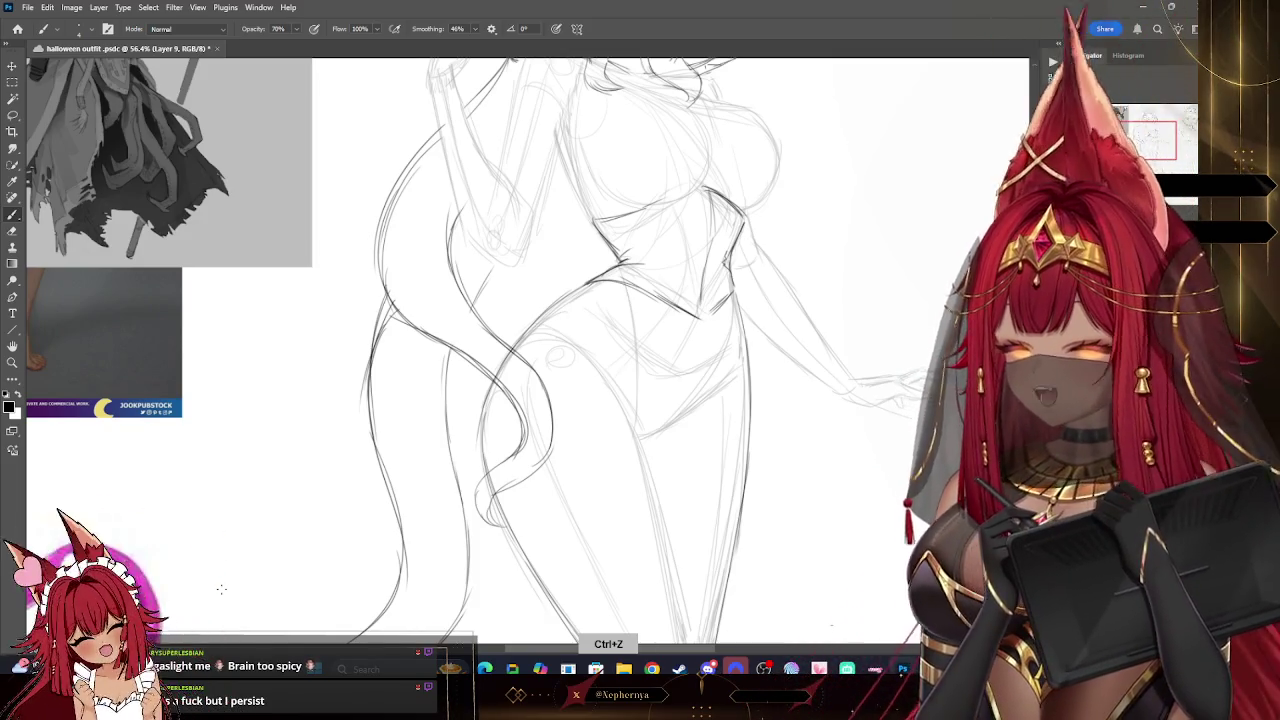
{"action": "left_click_drag", "start_coordinate": [372, 184], "coordinate": [72, 234]}
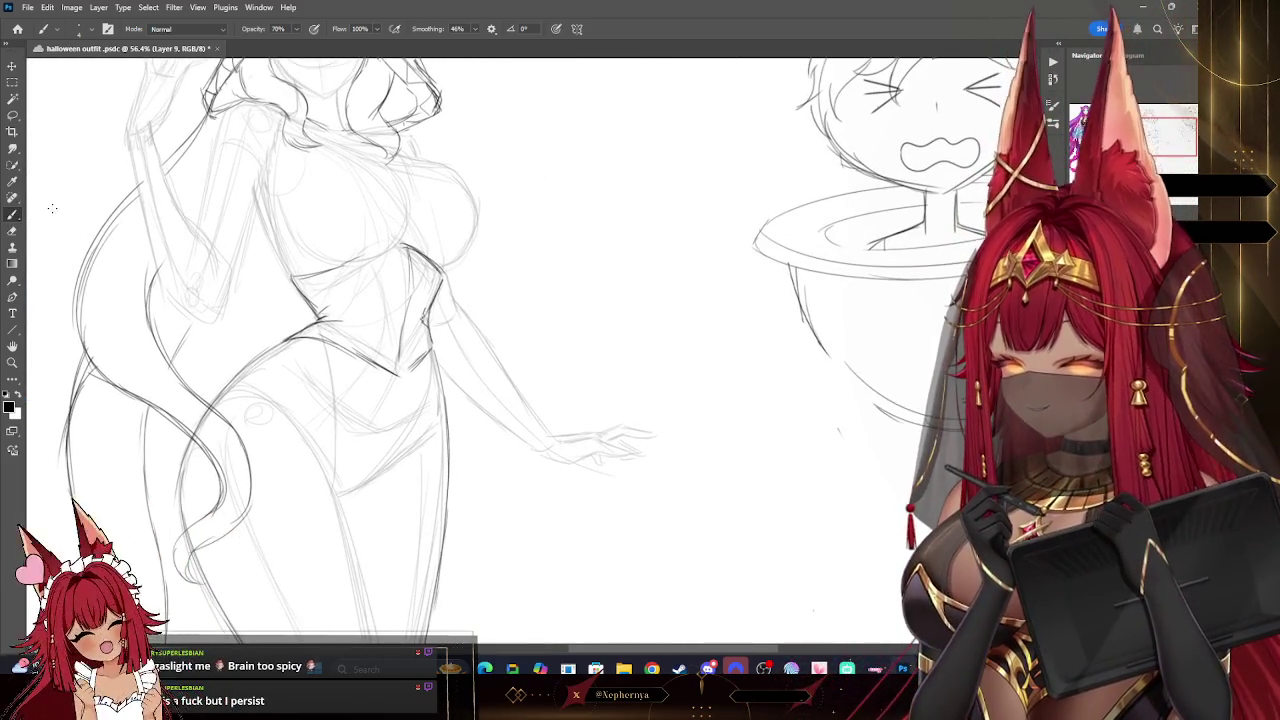
{"action": "left_click_drag", "start_coordinate": [610, 187], "coordinate": [536, 251]}
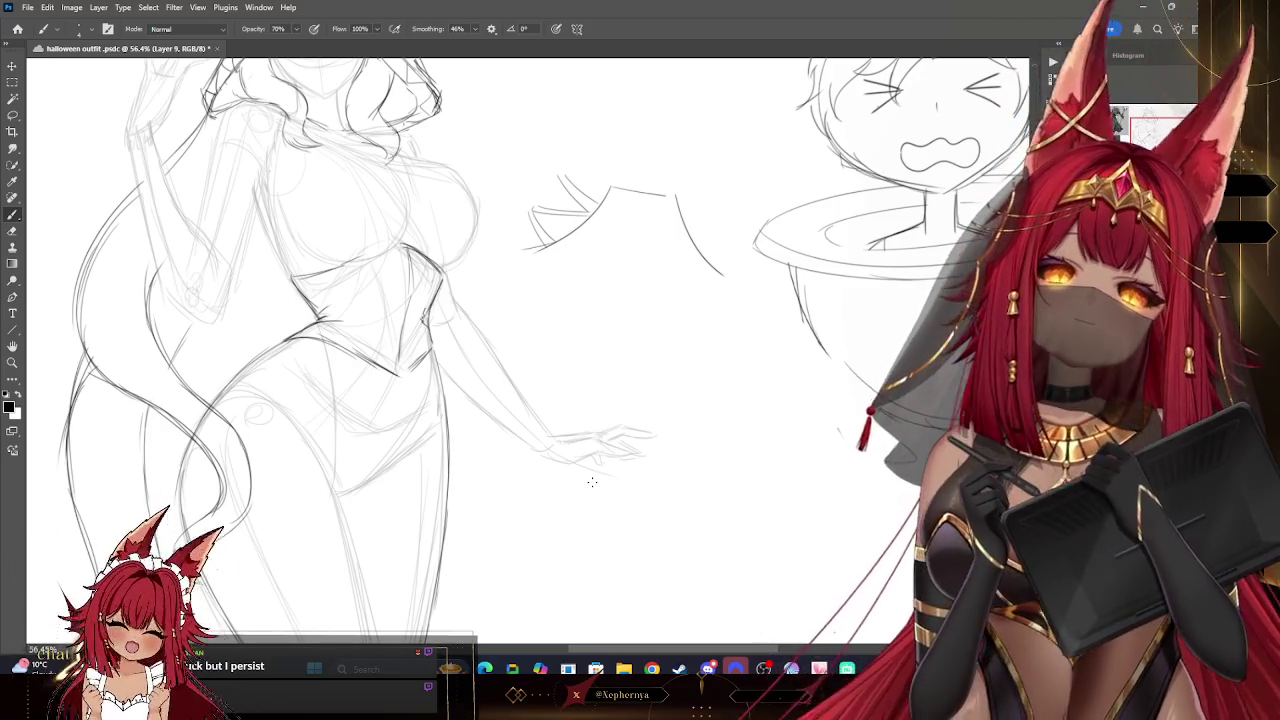
{"action": "key", "text": "e"}
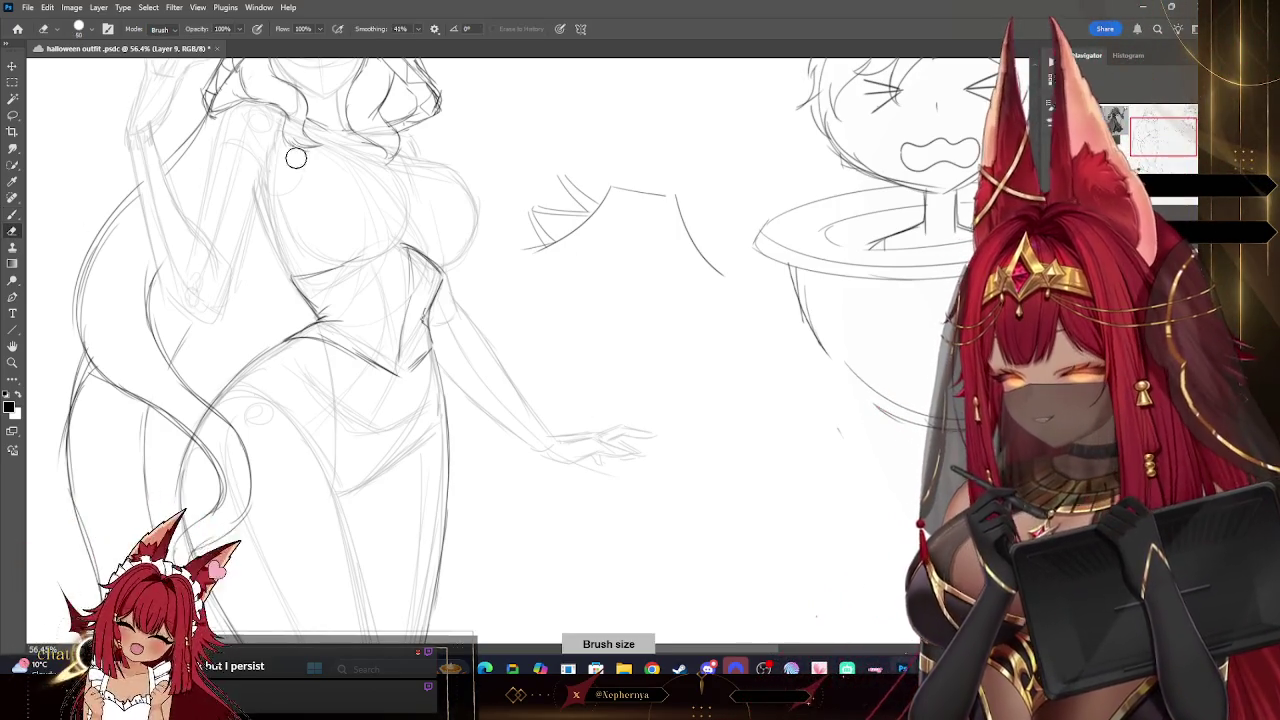
{"action": "left_click_drag", "start_coordinate": [543, 206], "coordinate": [665, 207]}
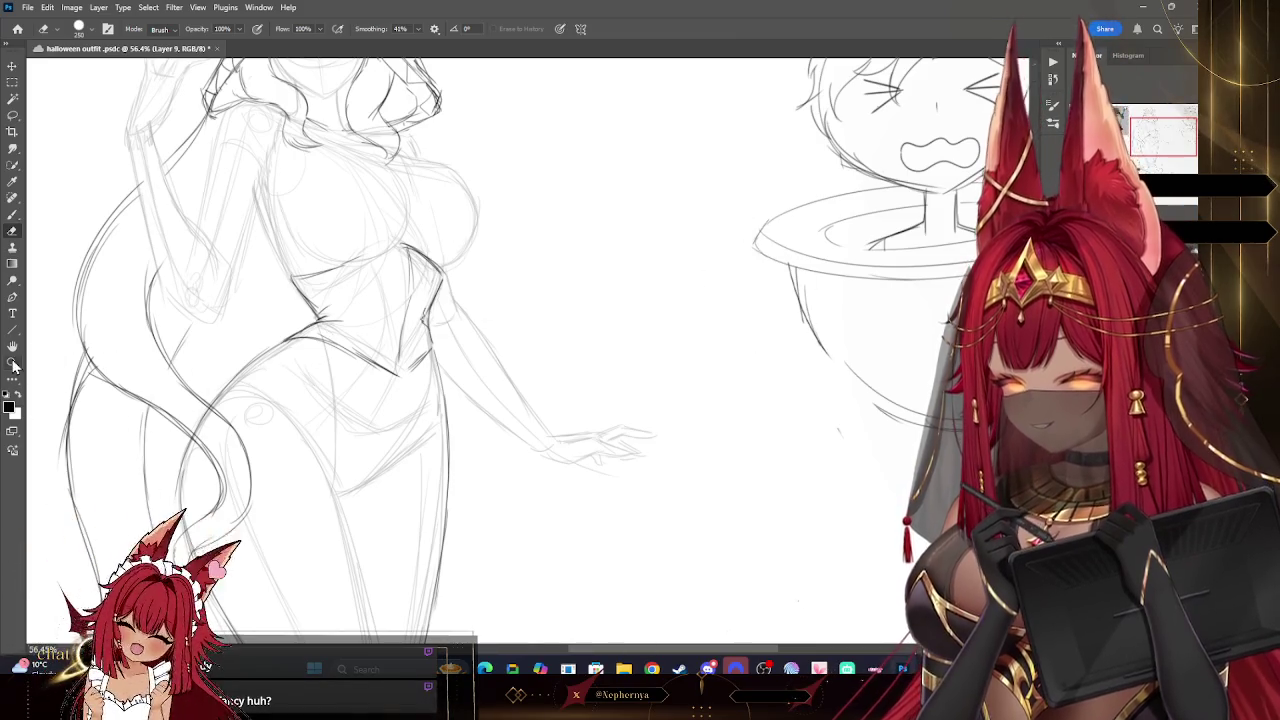
{"action": "key", "text": "z"}
{"action": "scroll", "coordinate": [690, 225], "scroll_direction": "down", "scroll_amount": 5}
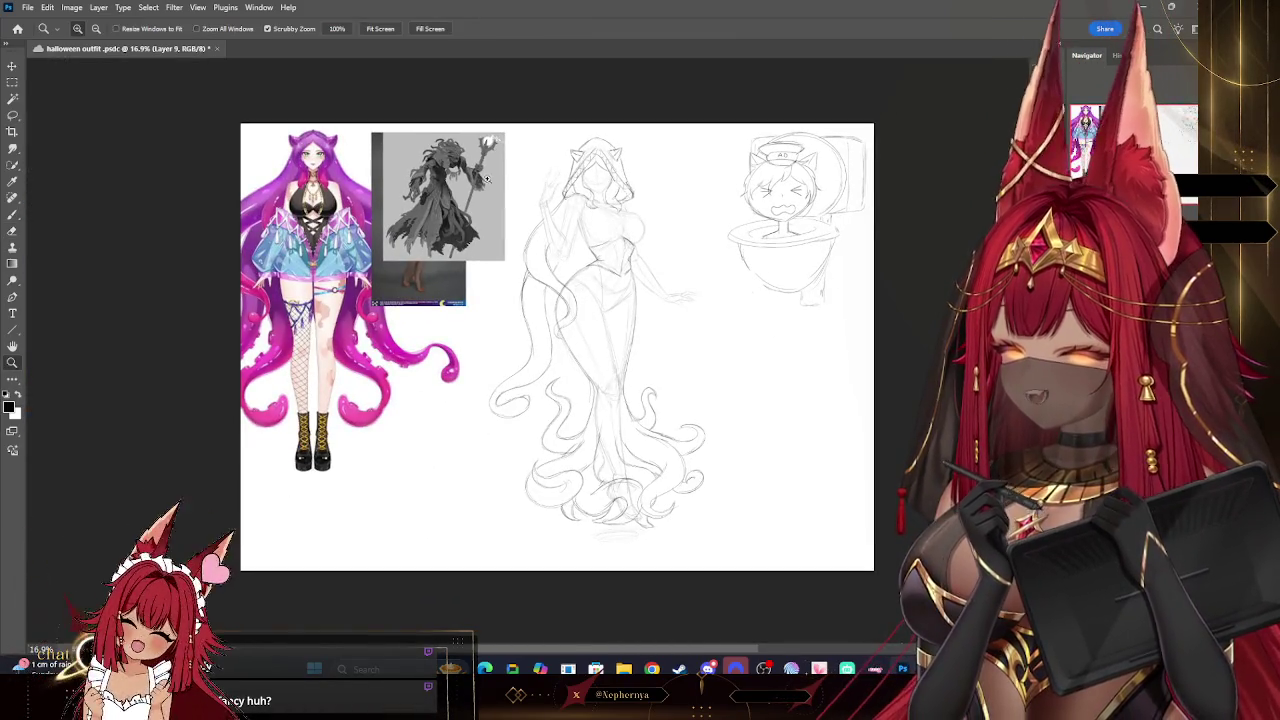
{"action": "scroll", "coordinate": [683, 268], "scroll_direction": "up", "scroll_amount": 4}
{"action": "scroll", "coordinate": [705, 102], "scroll_direction": "down", "scroll_amount": 1}
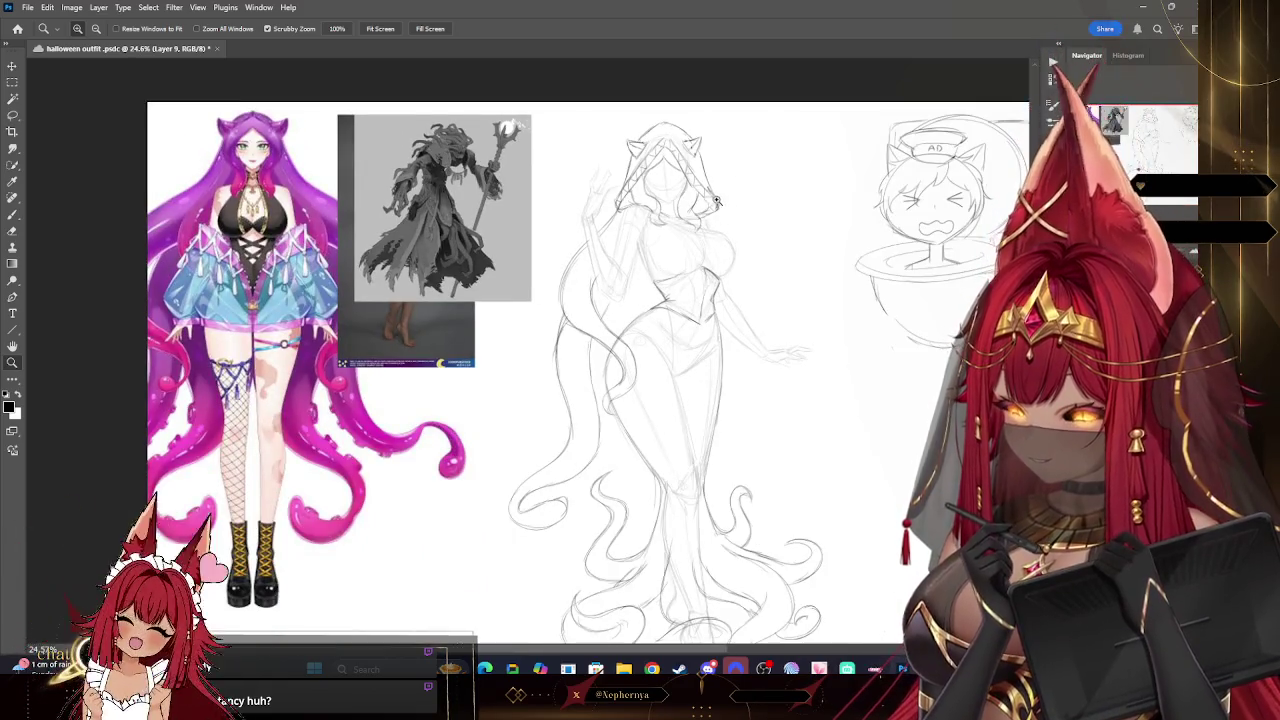
{"action": "scroll", "coordinate": [725, 180], "scroll_direction": "up", "scroll_amount": 1}
{"action": "scroll", "coordinate": [731, 201], "scroll_direction": "down", "scroll_amount": 2}
{"action": "scroll", "coordinate": [820, 310], "scroll_direction": "up", "scroll_amount": 2}
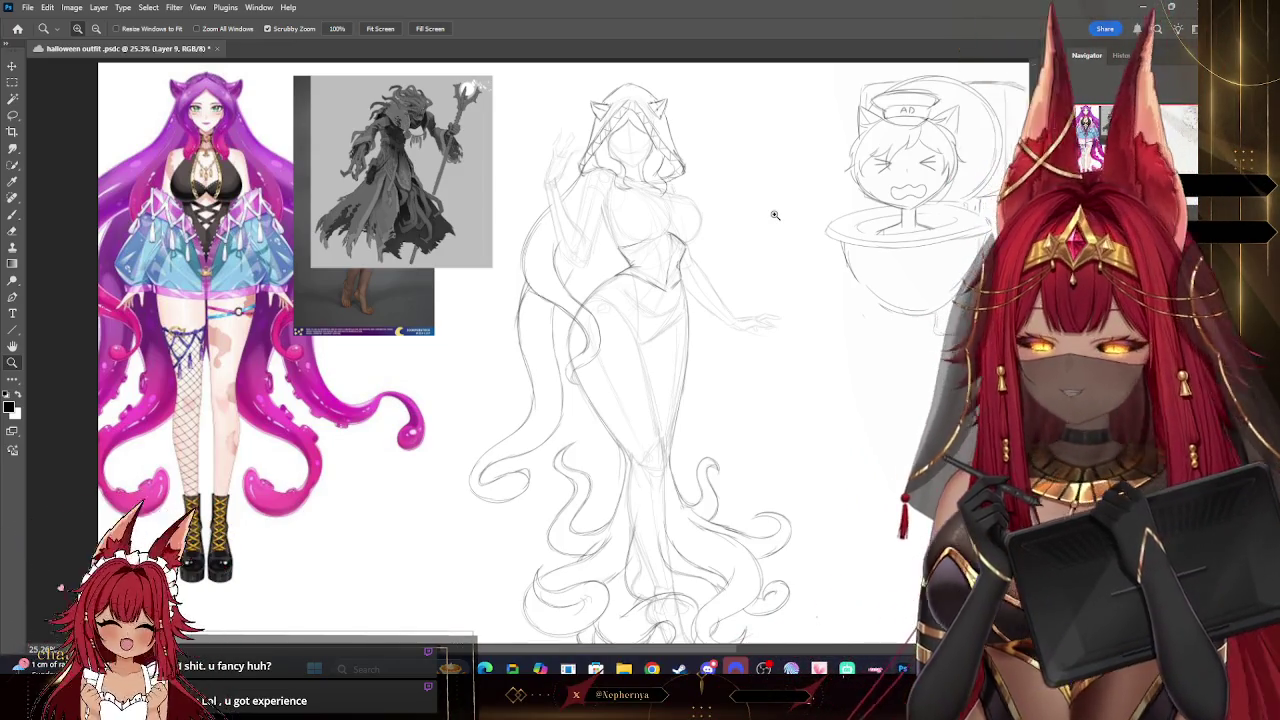
{"action": "mouse_move", "coordinate": [775, 214]}
{"action": "left_mouse_down"}
{"action": "mouse_move", "coordinate": [771, 188]}
{"action": "mouse_move", "coordinate": [714, 137]}
{"action": "left_mouse_up"}
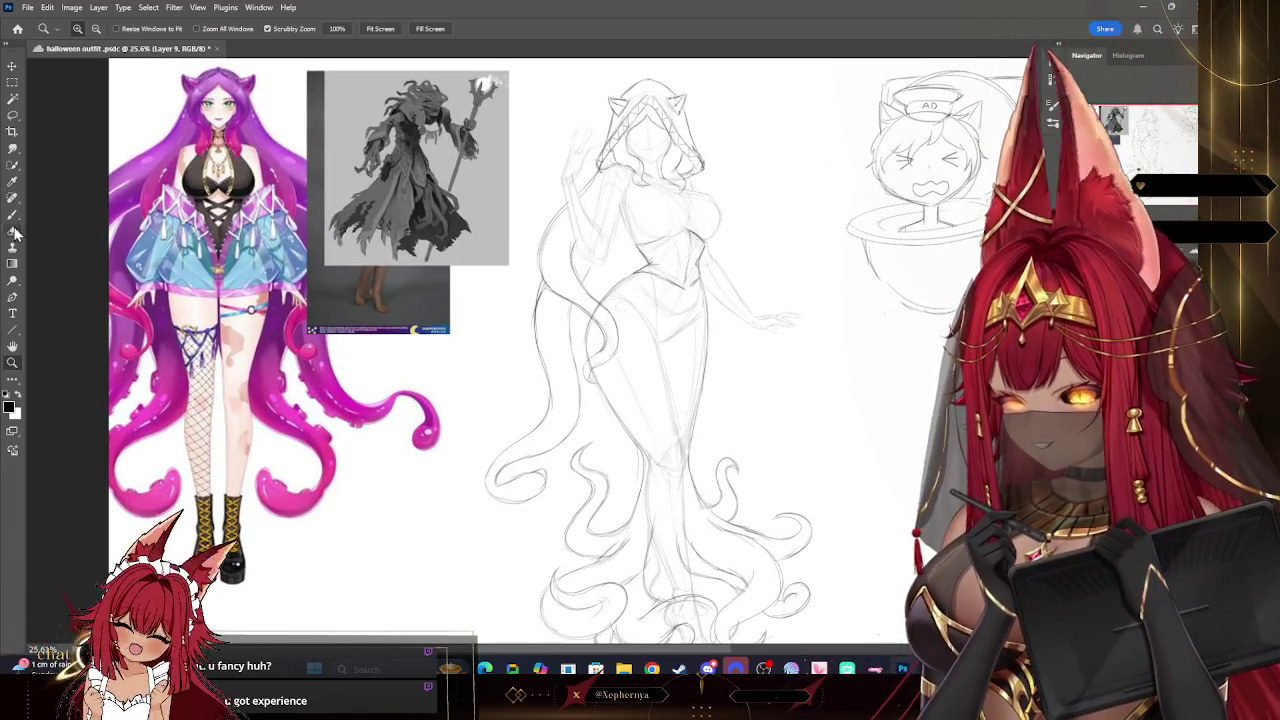
{"action": "left_click", "coordinate": [12, 214]}
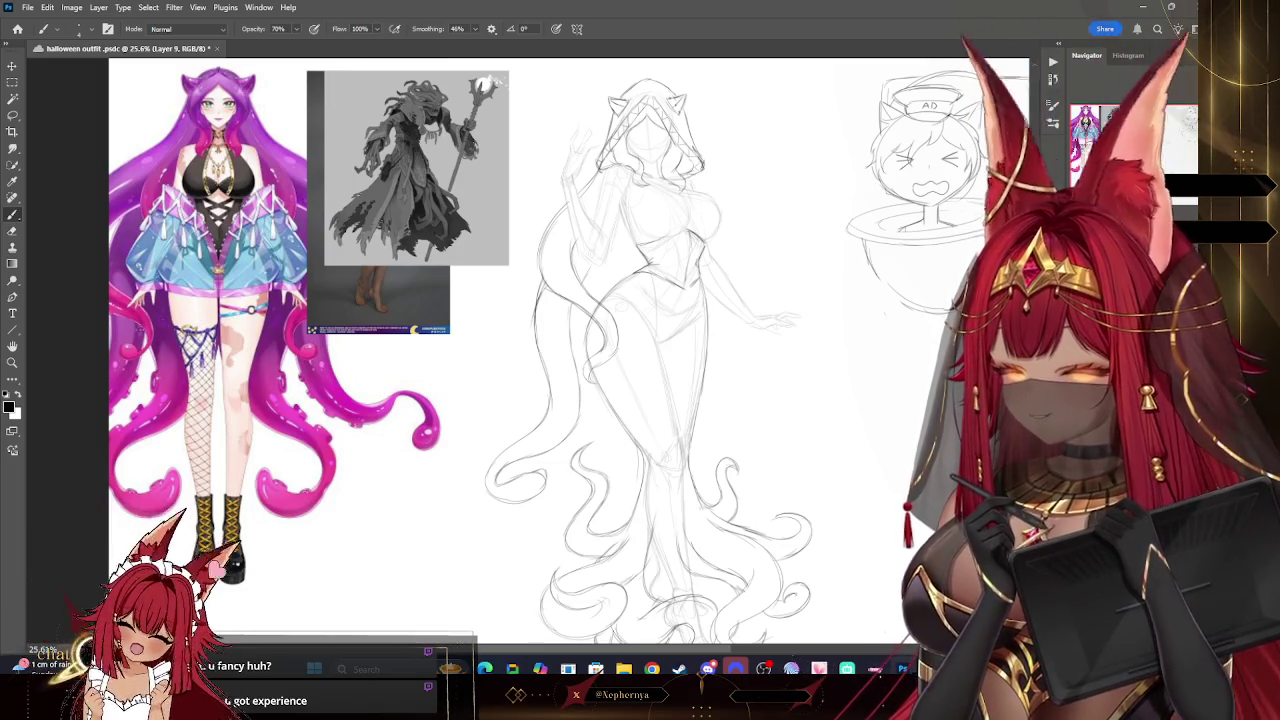
- Zoom in on the hooded figure and draw the draping sleeve lines on Layer 10
{"action": "key", "text": "z"}
{"action": "left_click_drag", "start_coordinate": [660, 199], "coordinate": [695, 199]}
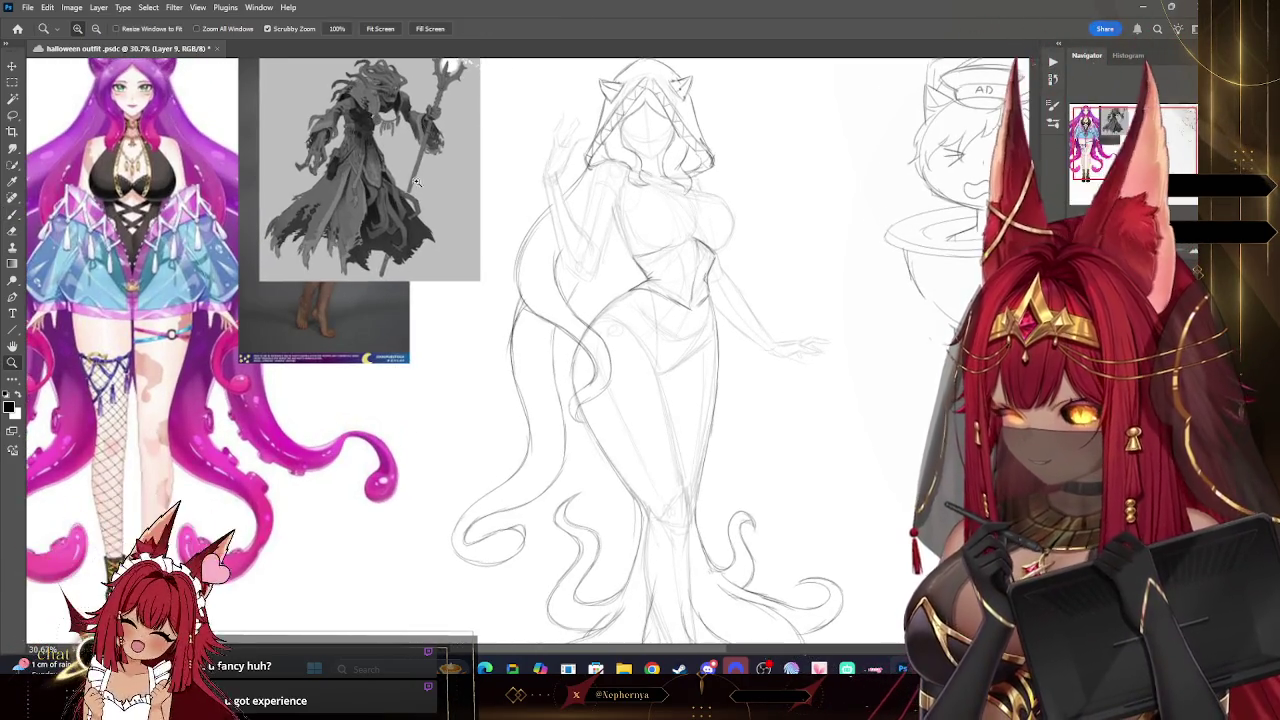
{"action": "left_click", "coordinate": [12, 214]}
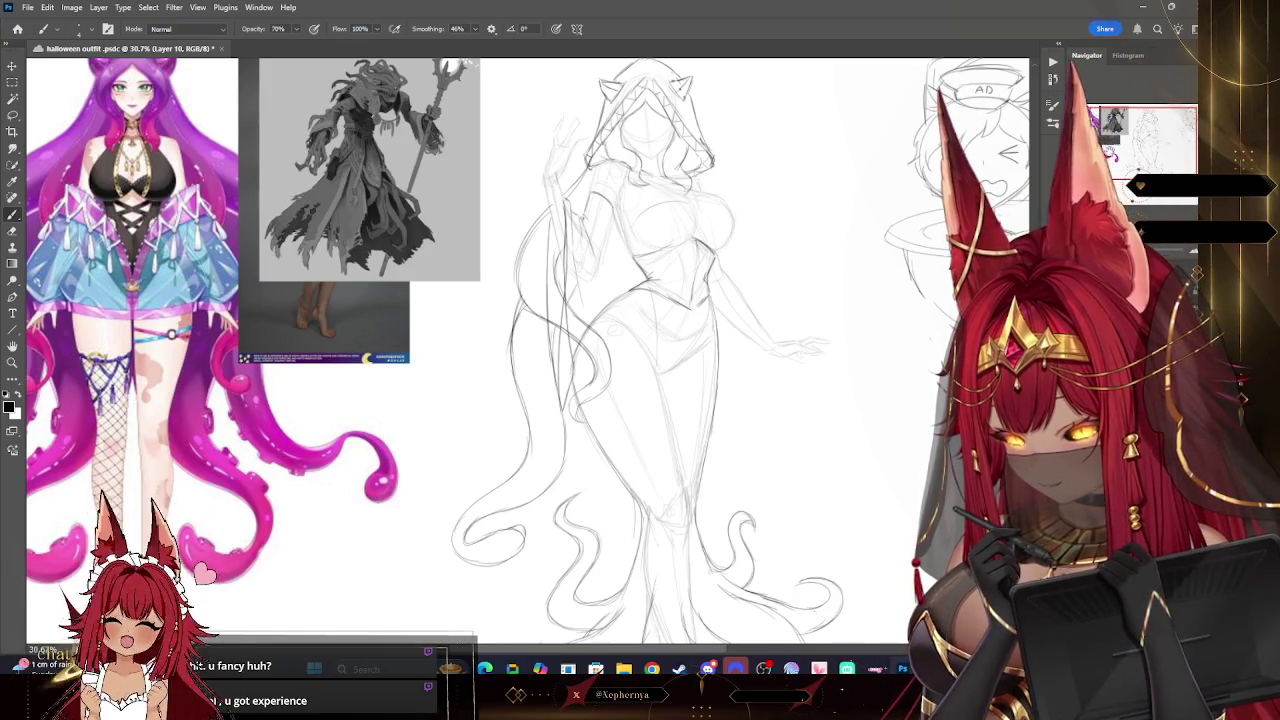
{"action": "left_click_drag", "start_coordinate": [962, 78], "coordinate": [936, 88]}
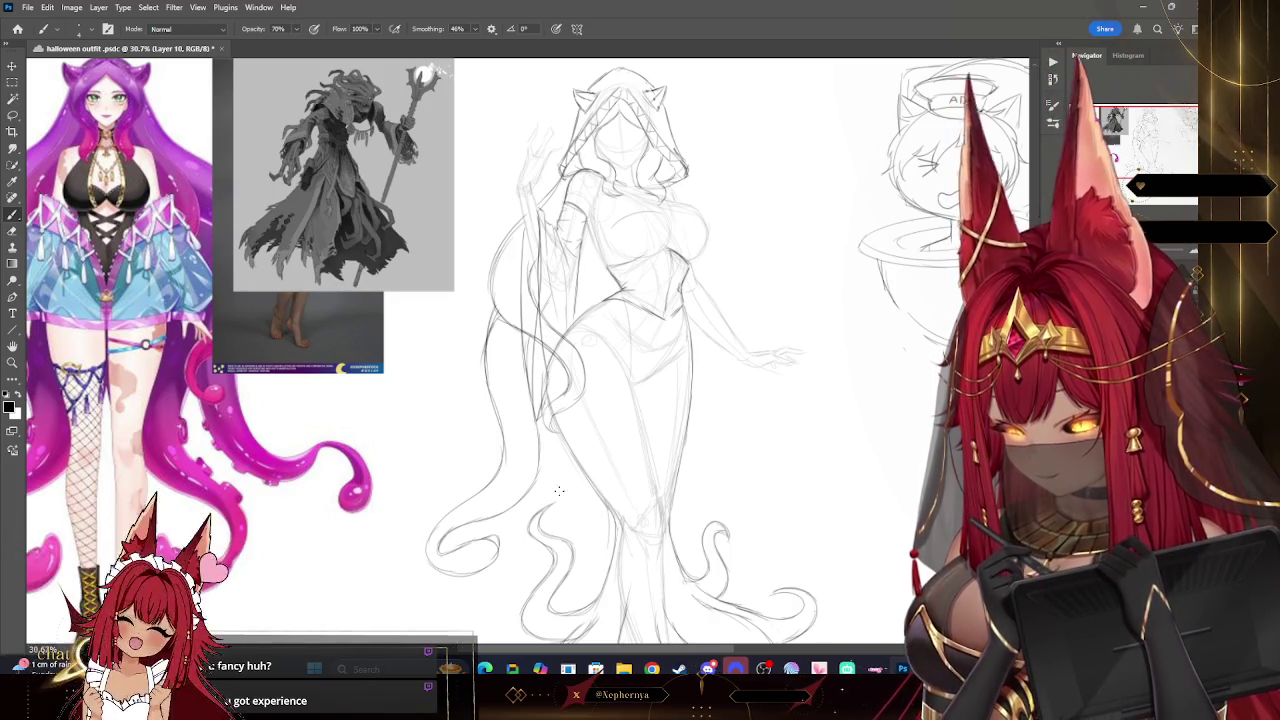
{"action": "key", "text": "alt+bracketleft"}
- Erase the overlapping body lines on Layer 9, resizing the eraser, then resume brushing on Layer 10
{"action": "key", "text": "e"}
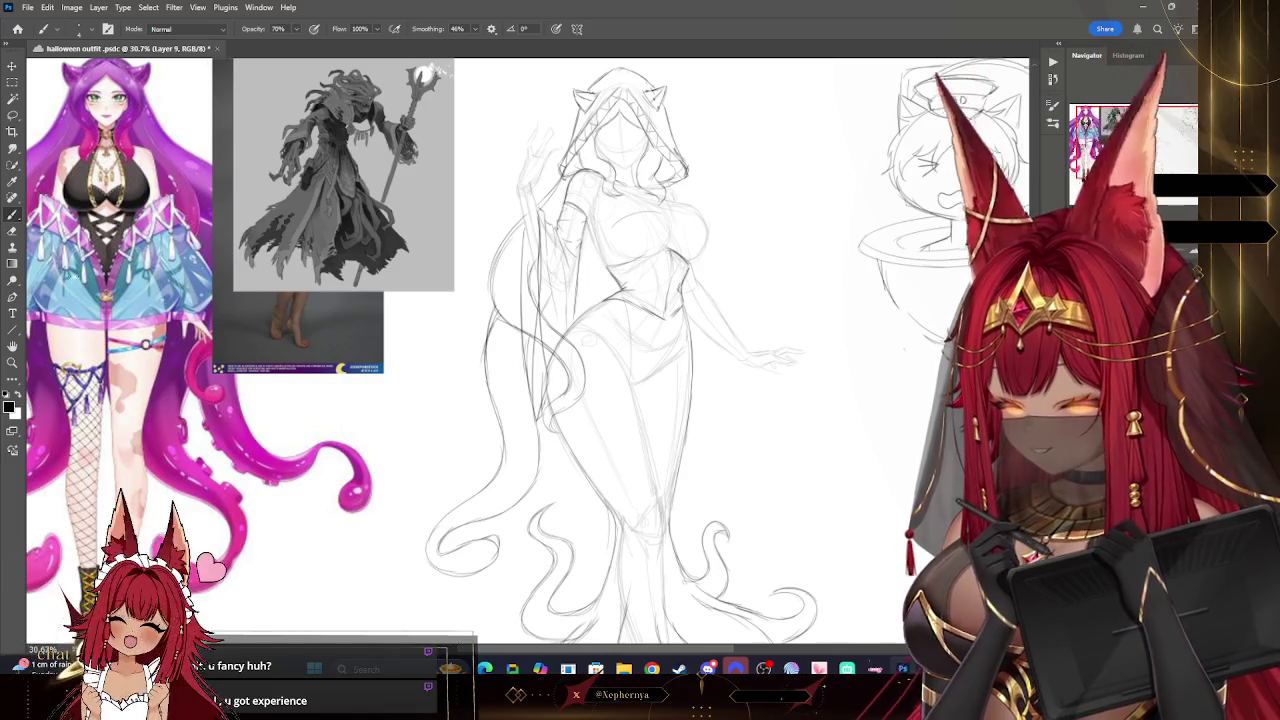
{"action": "key", "text": "bracketleft"}
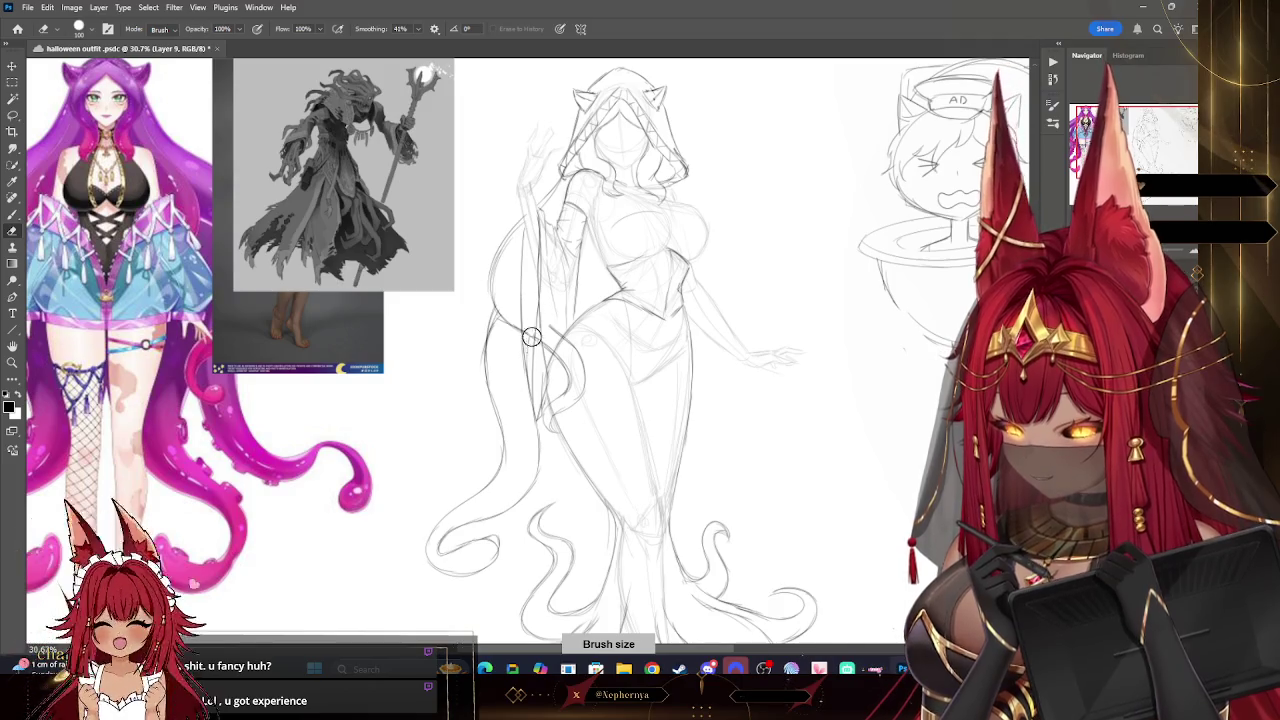
{"action": "key", "text": "bracketleft"}
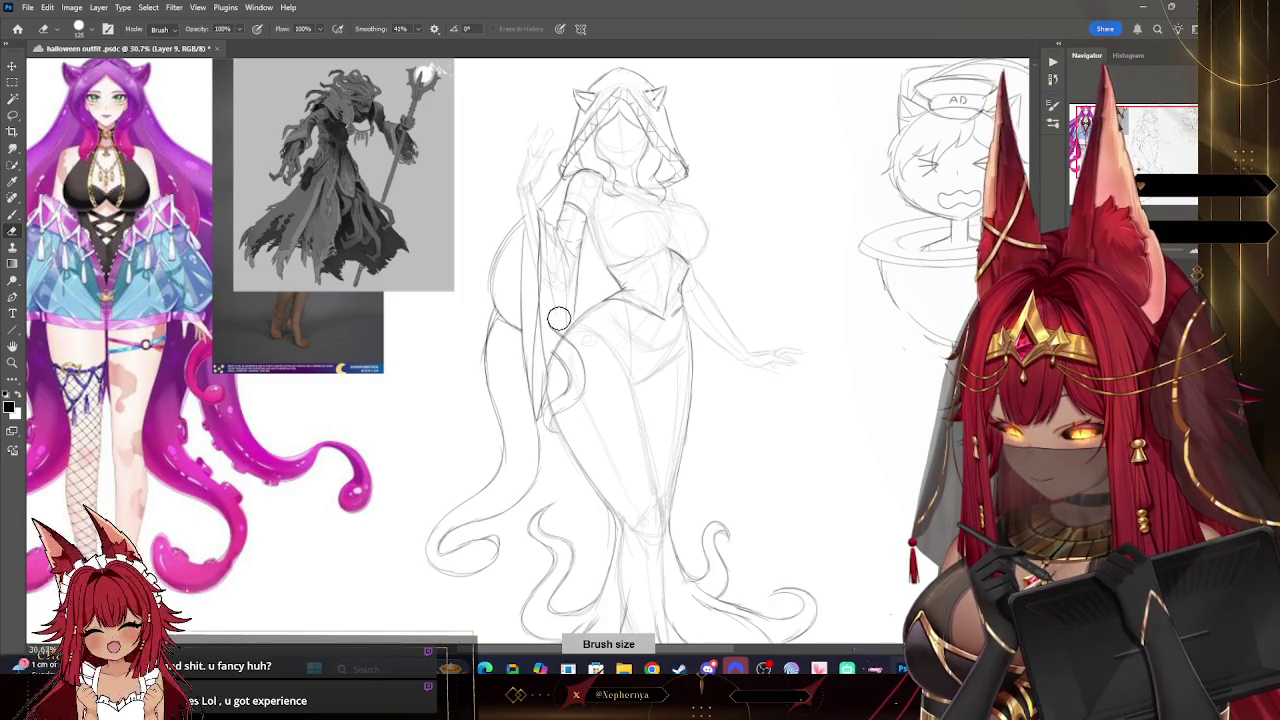
{"action": "key", "text": "bracketright"}
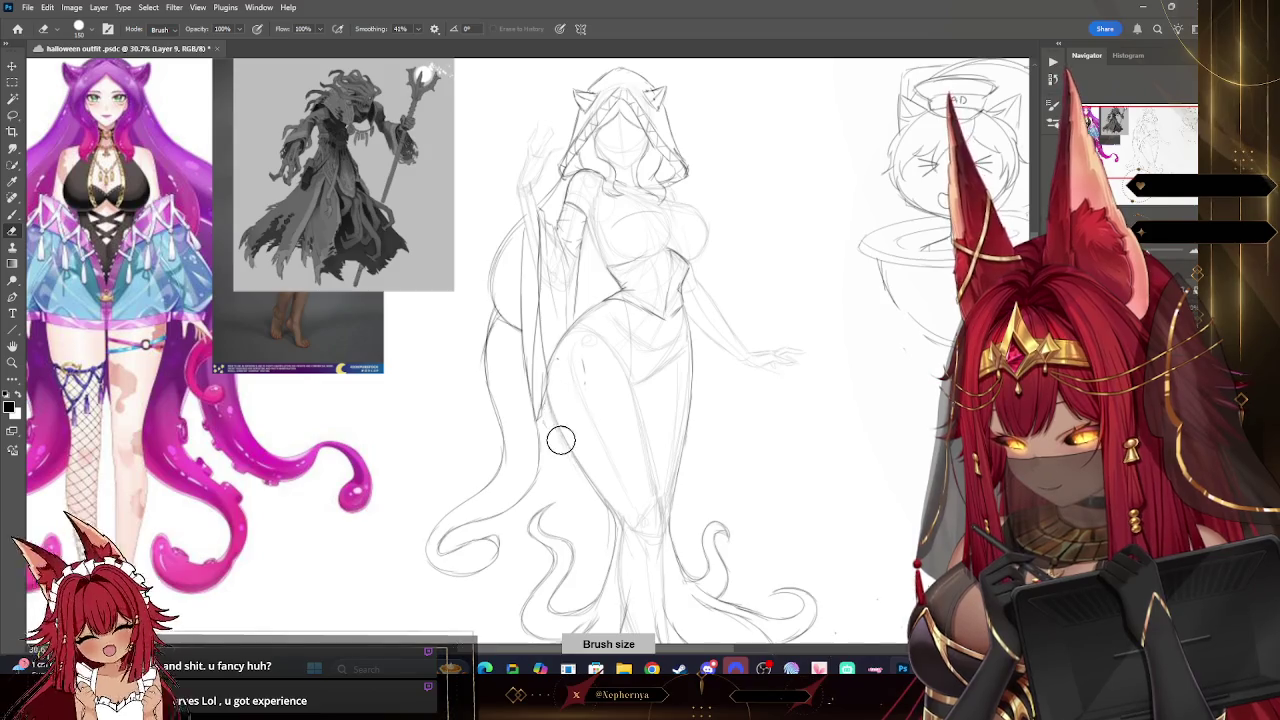
{"action": "key", "text": "bracketright"}
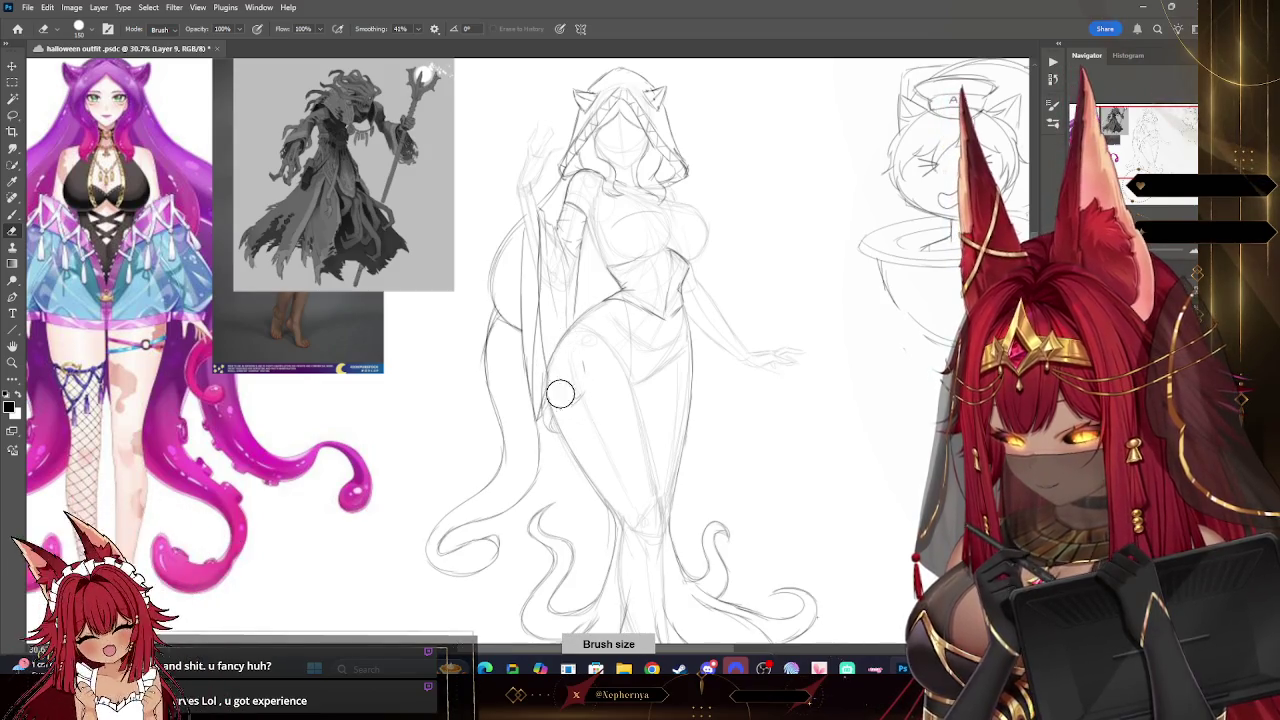
{"action": "key", "text": "bracketleft"}
{"action": "key", "text": "bracketleft"}
{"action": "key", "text": "bracketleft"}
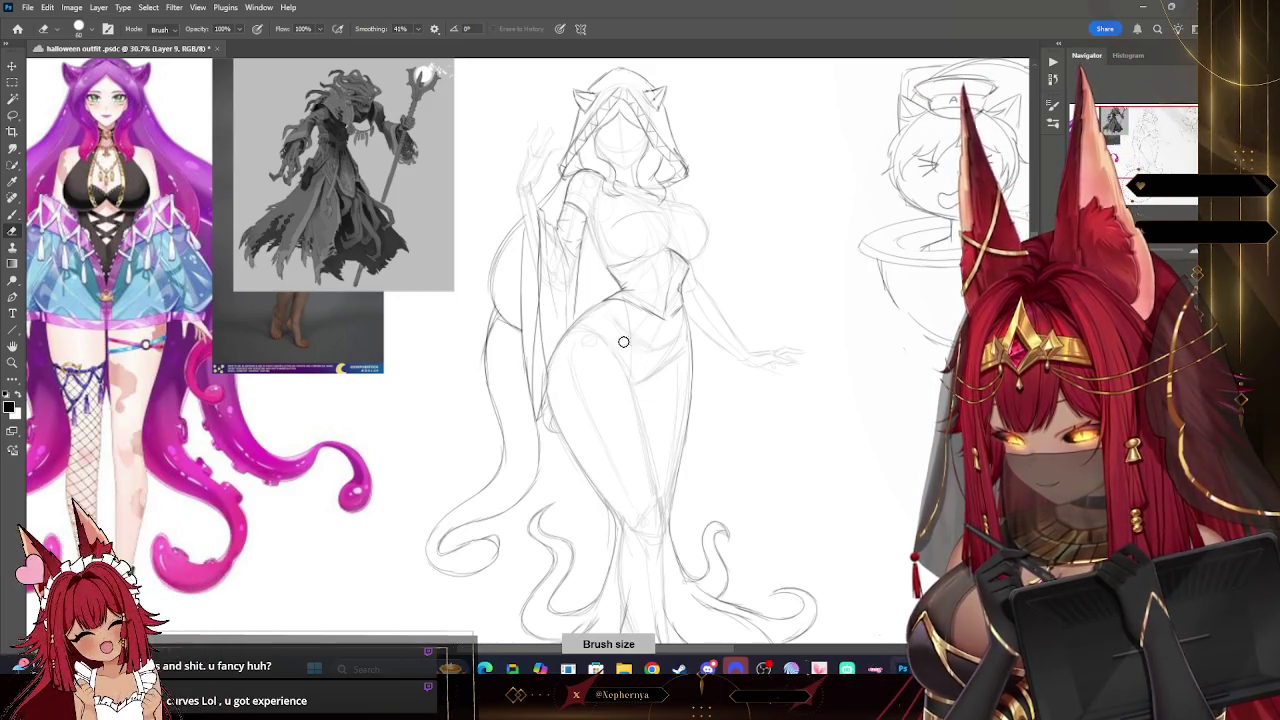
{"action": "key", "text": "ctrl+shift+alt+n"}
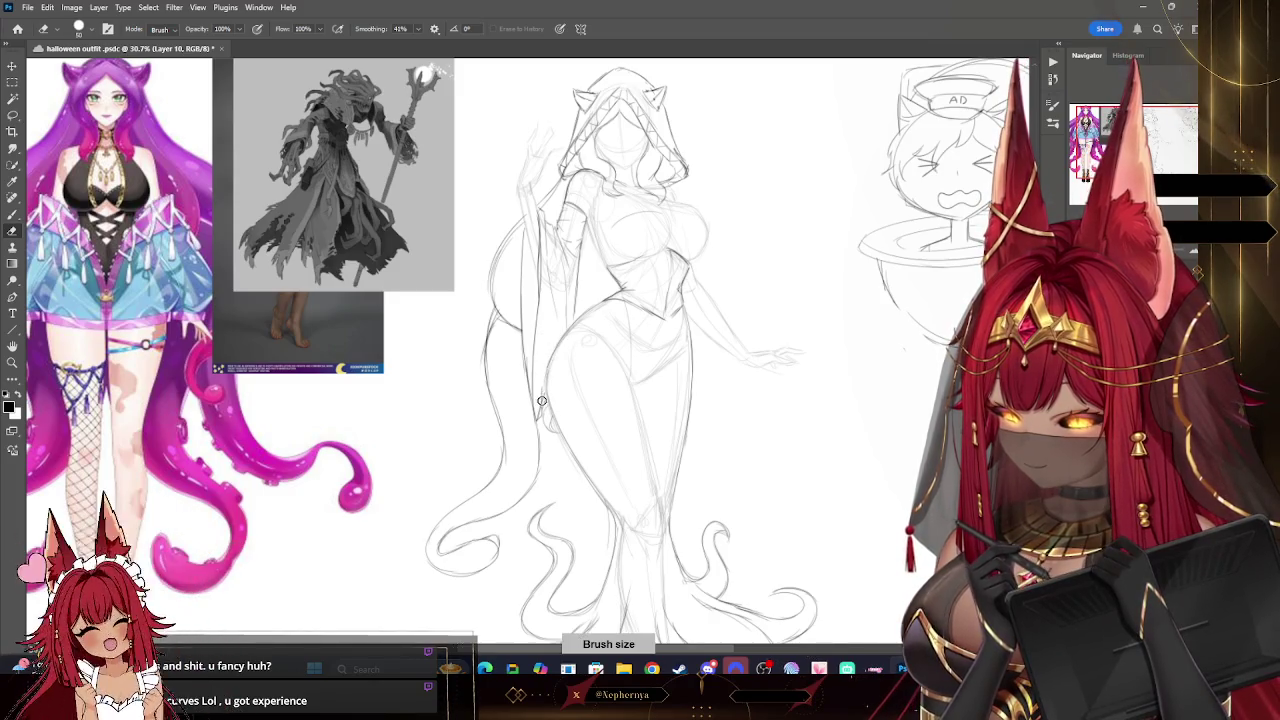
{"action": "key", "text": "b"}
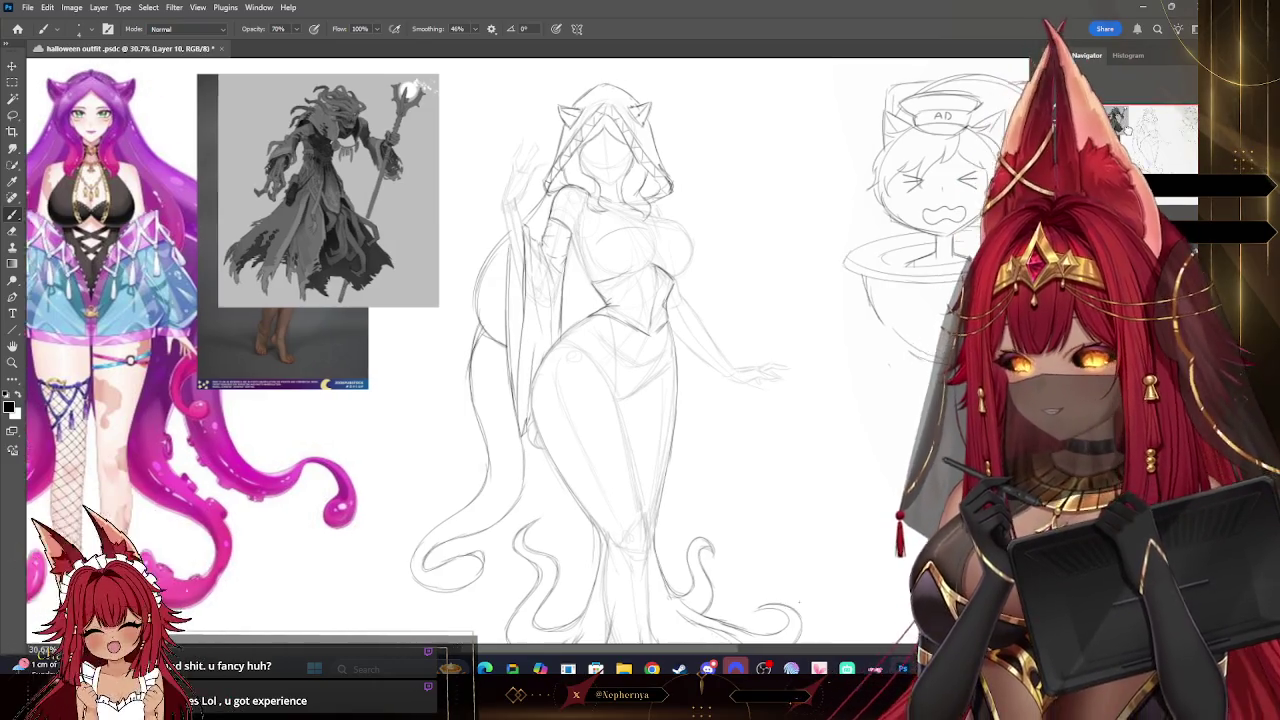
{"action": "scroll", "coordinate": [640, 350], "scroll_direction": "right", "scroll_amount": 2}
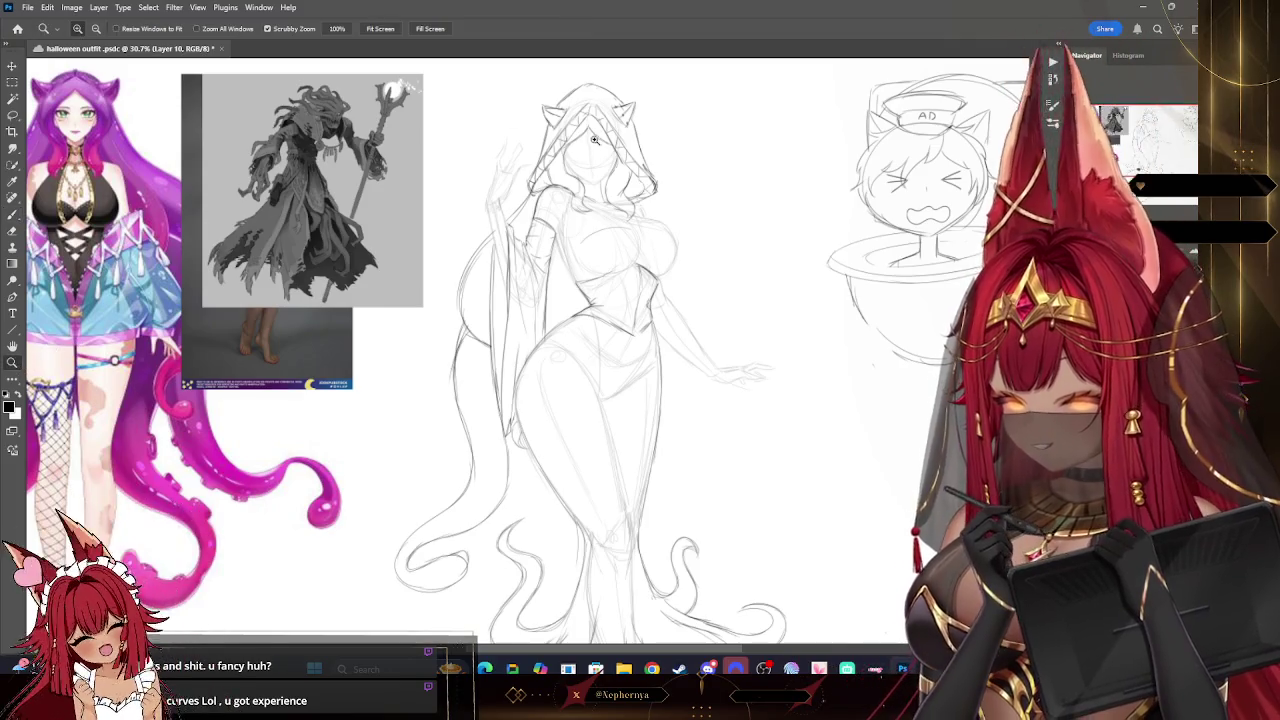
- Redraw the raised hand with curled fingers, fixing it with a small eraser and sampled colour, then lasso it
{"action": "scroll", "coordinate": [578, 120], "scroll_direction": "up", "scroll_amount": 5}
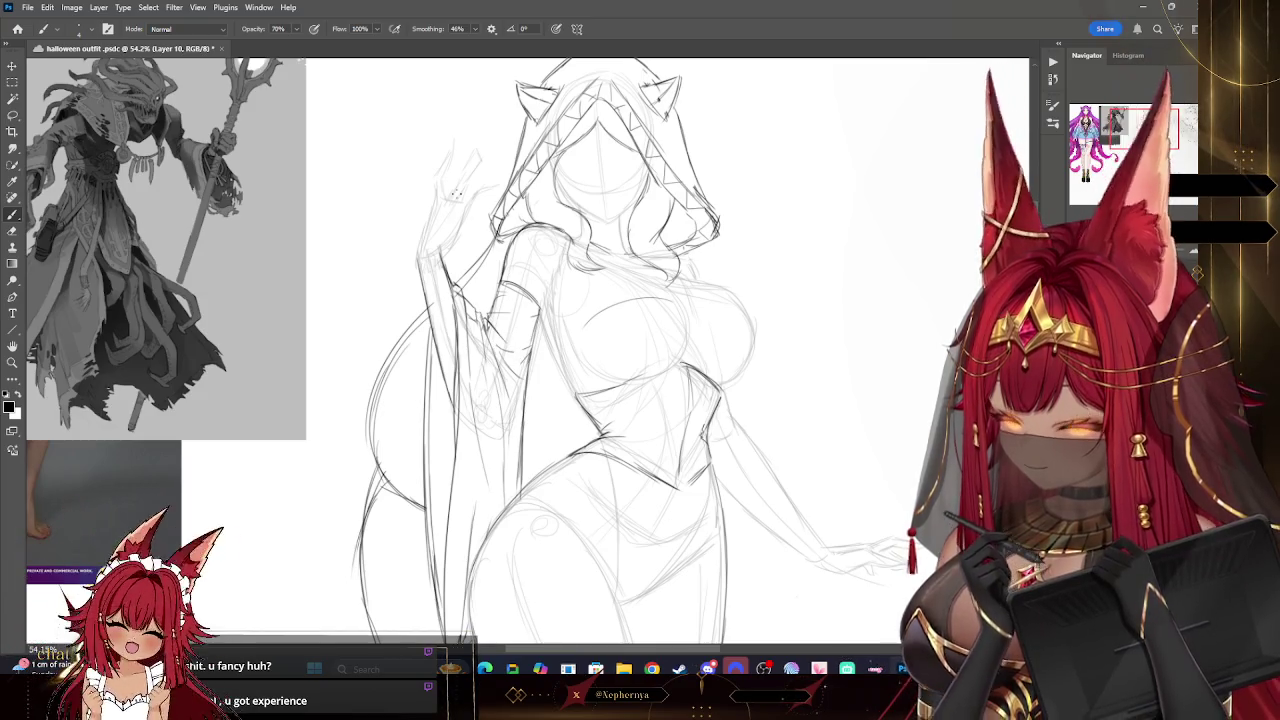
{"action": "key", "text": "e"}
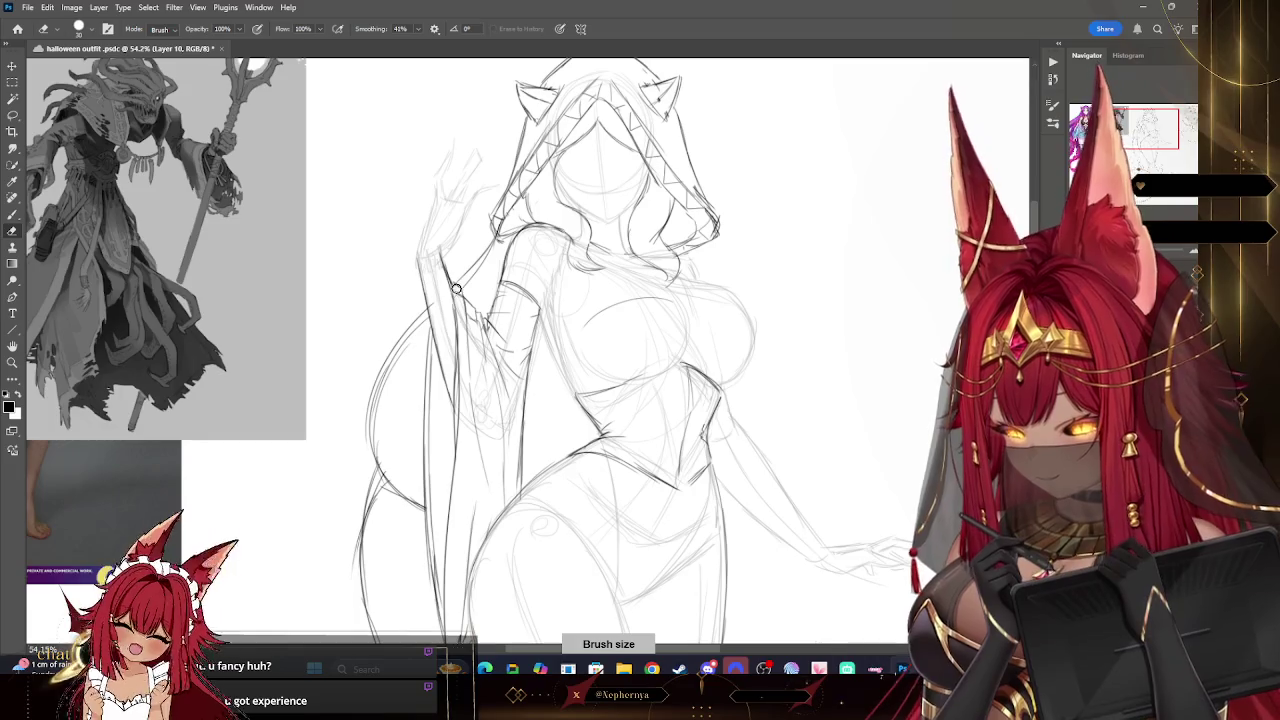
{"action": "key", "text": "bracketleft"}
{"action": "key", "text": "bracketleft"}
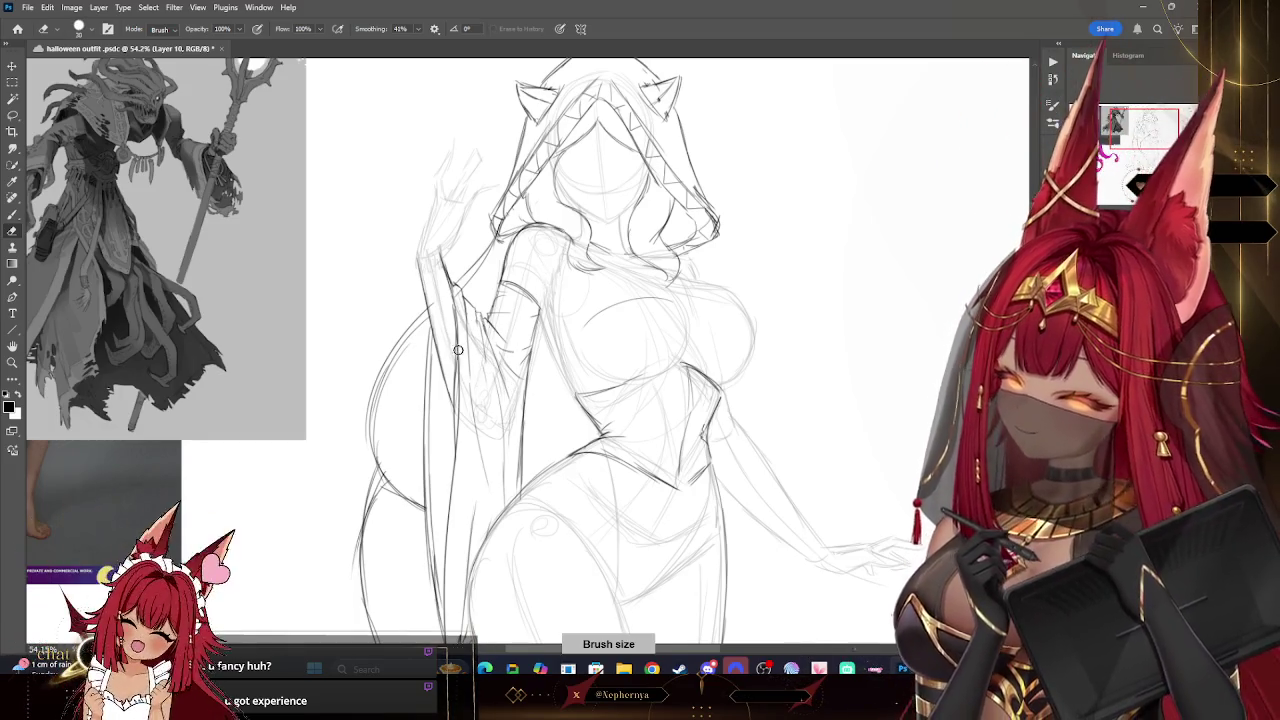
{"action": "key", "text": "b"}
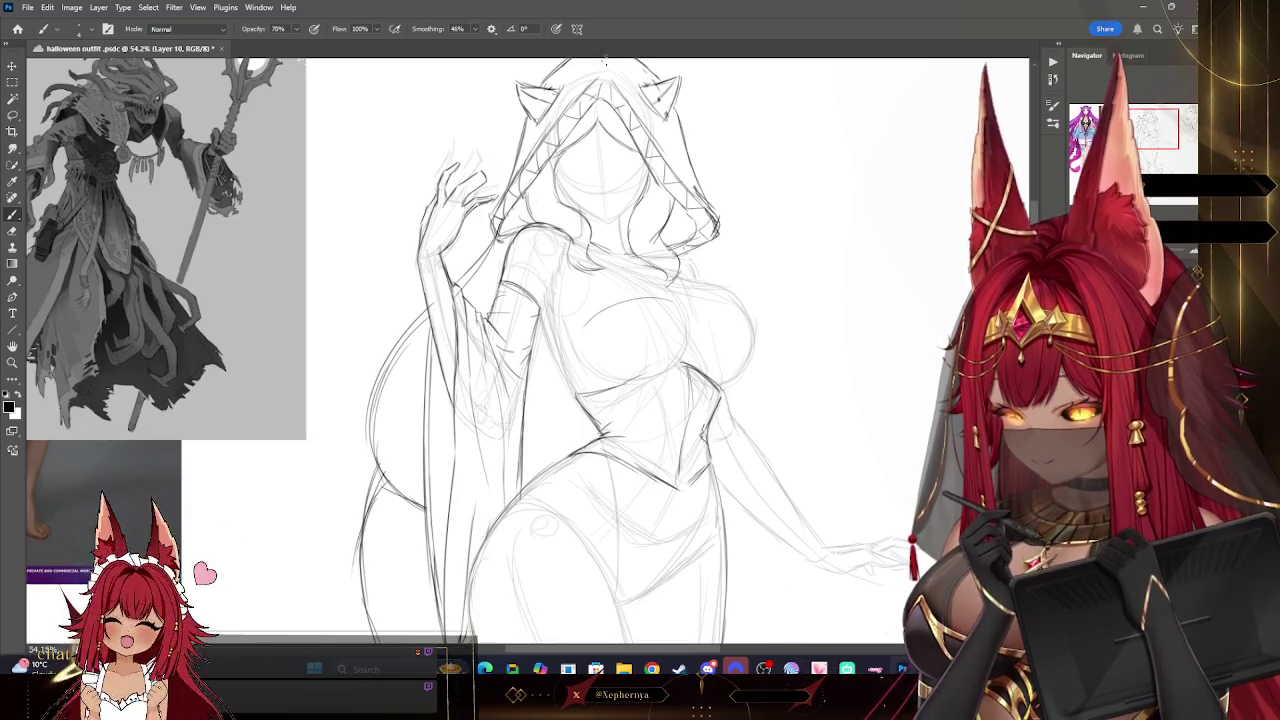
{"action": "key", "text": "e"}
{"action": "key", "text": "bracketleft"}
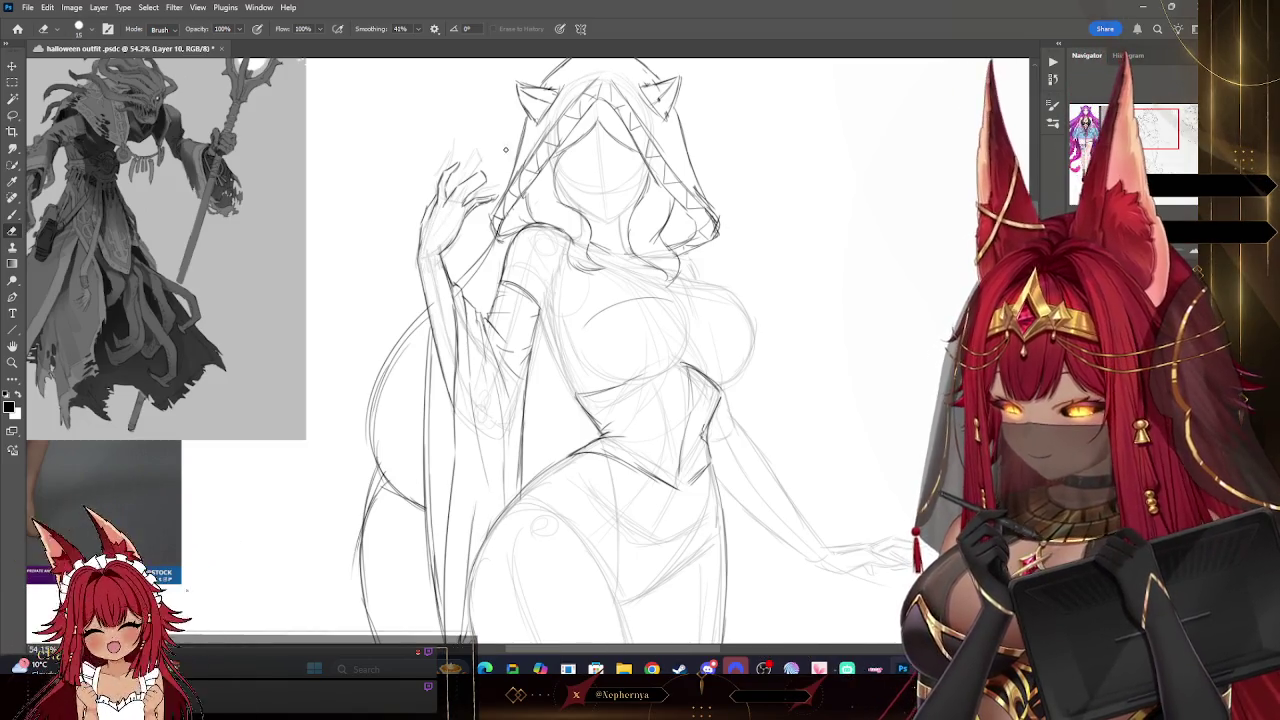
{"action": "key", "text": "i"}
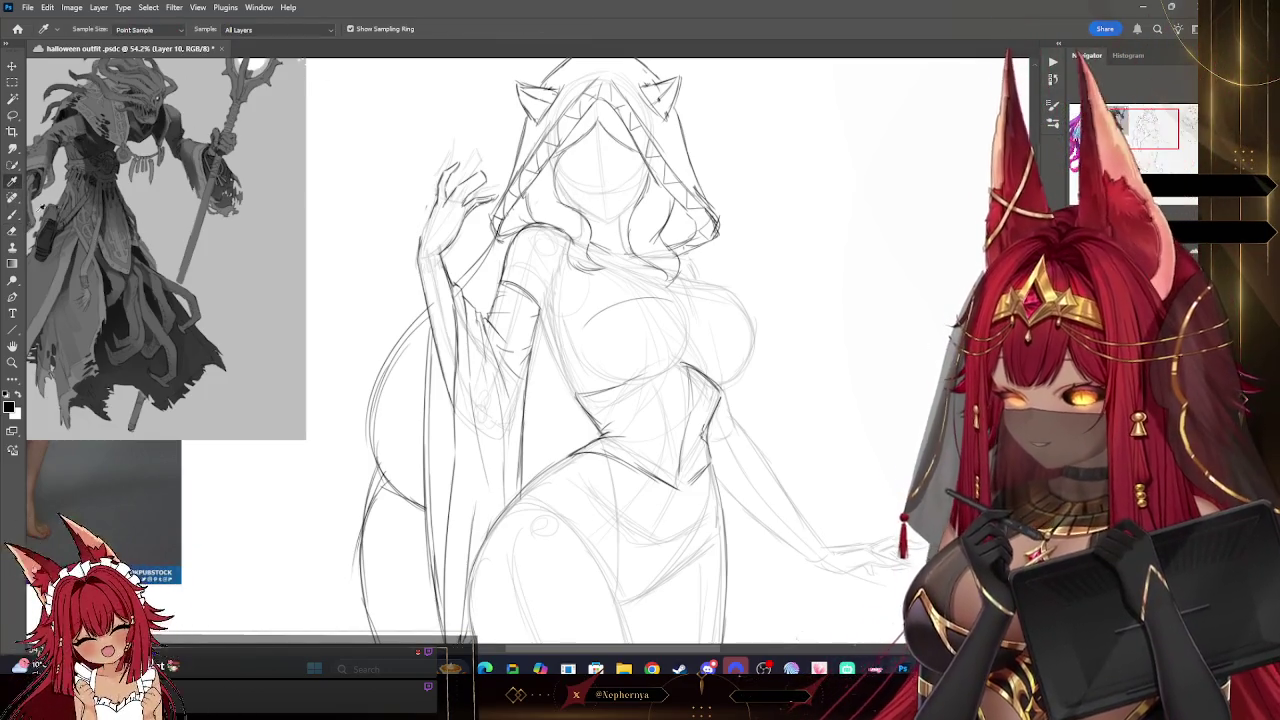
{"action": "key", "text": "b"}
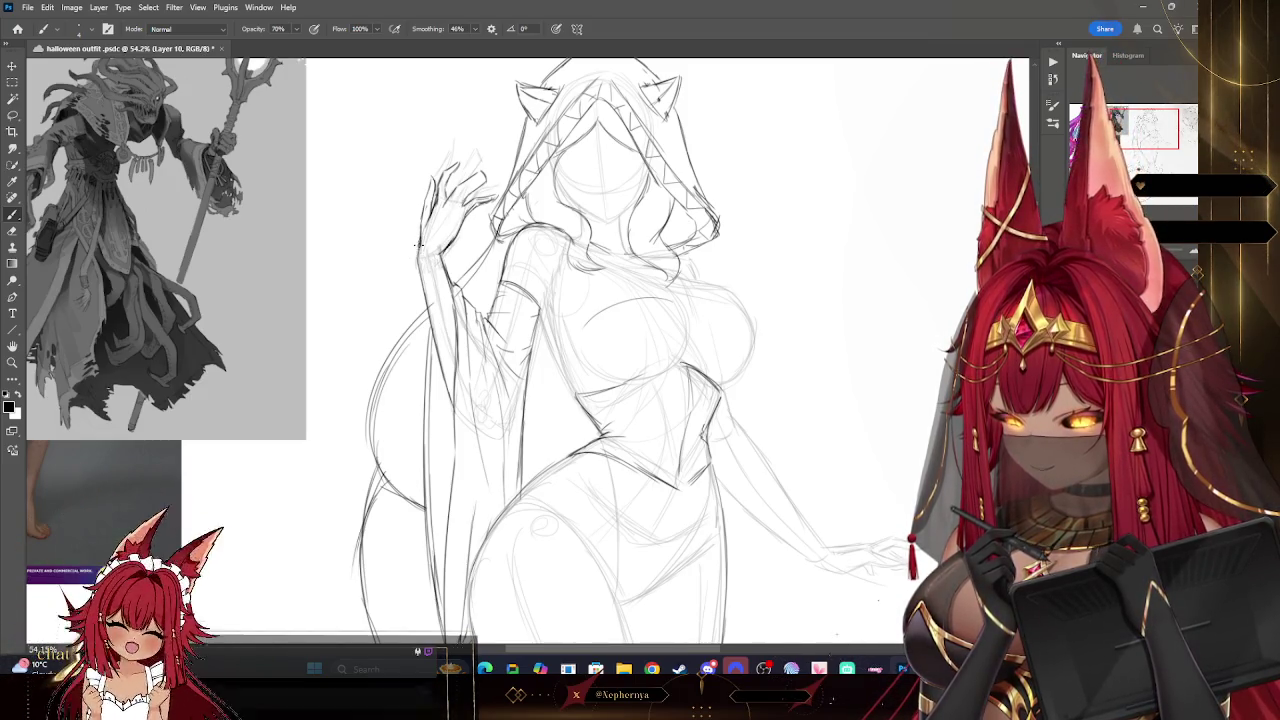
{"action": "key", "text": "l"}
{"action": "left_click_drag", "start_coordinate": [502, 183], "coordinate": [492, 160]}
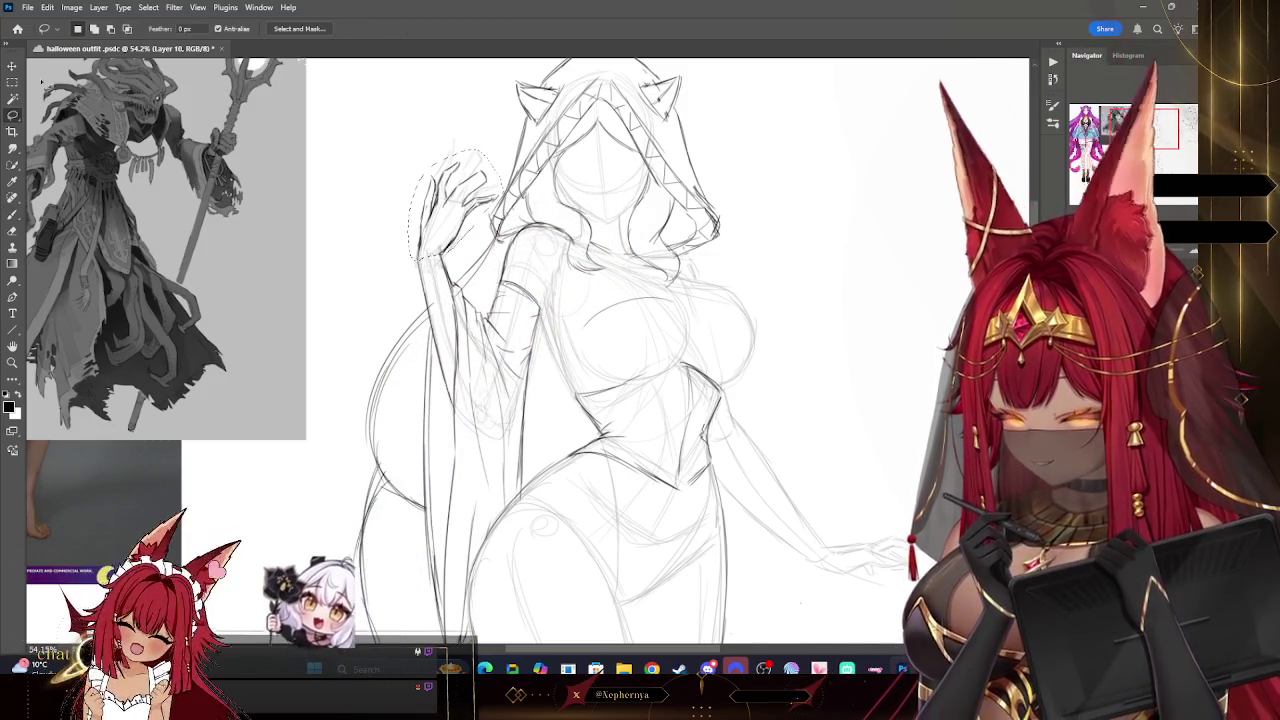
- Shift the lassoed hand slightly down and left, transform it, and deselect
{"action": "key", "text": "v"}
{"action": "left_click_drag", "start_coordinate": [475, 183], "coordinate": [462, 190]}
{"action": "key", "text": "ctrl+t"}
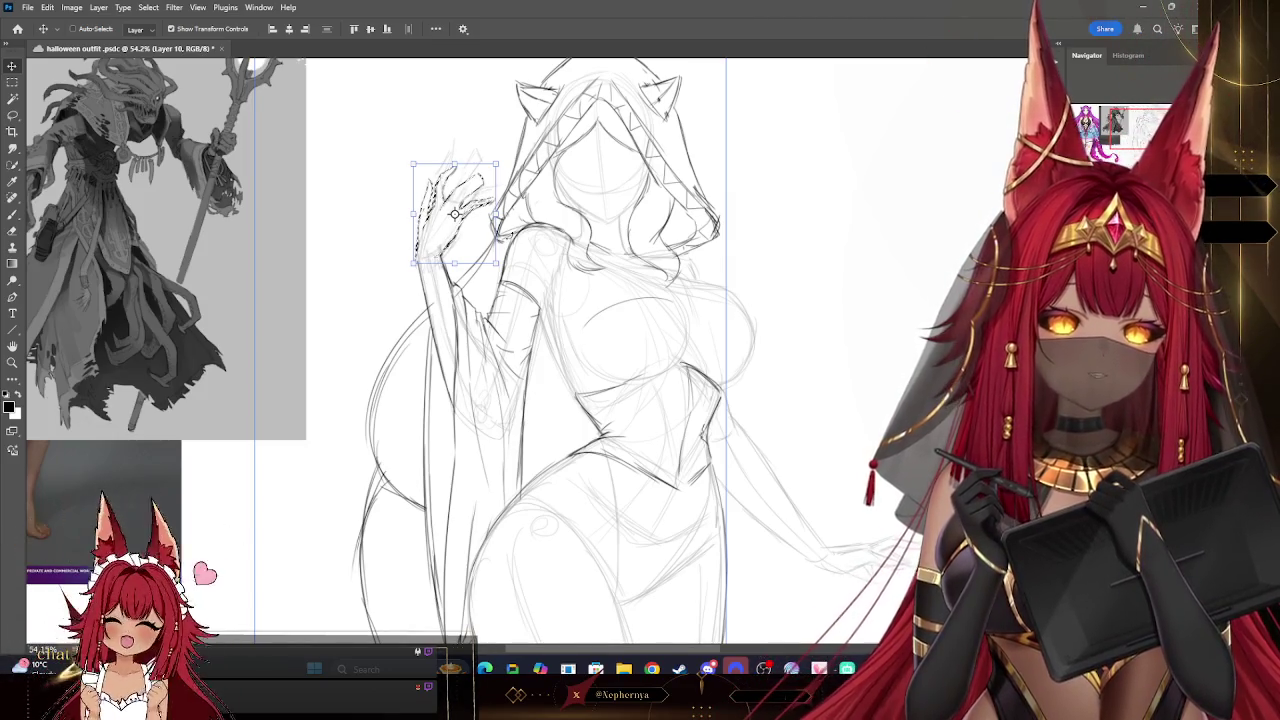
{"action": "left_click", "coordinate": [148, 7]}
{"action": "left_click", "coordinate": [170, 26]}
{"action": "left_click", "coordinate": [12, 214]}
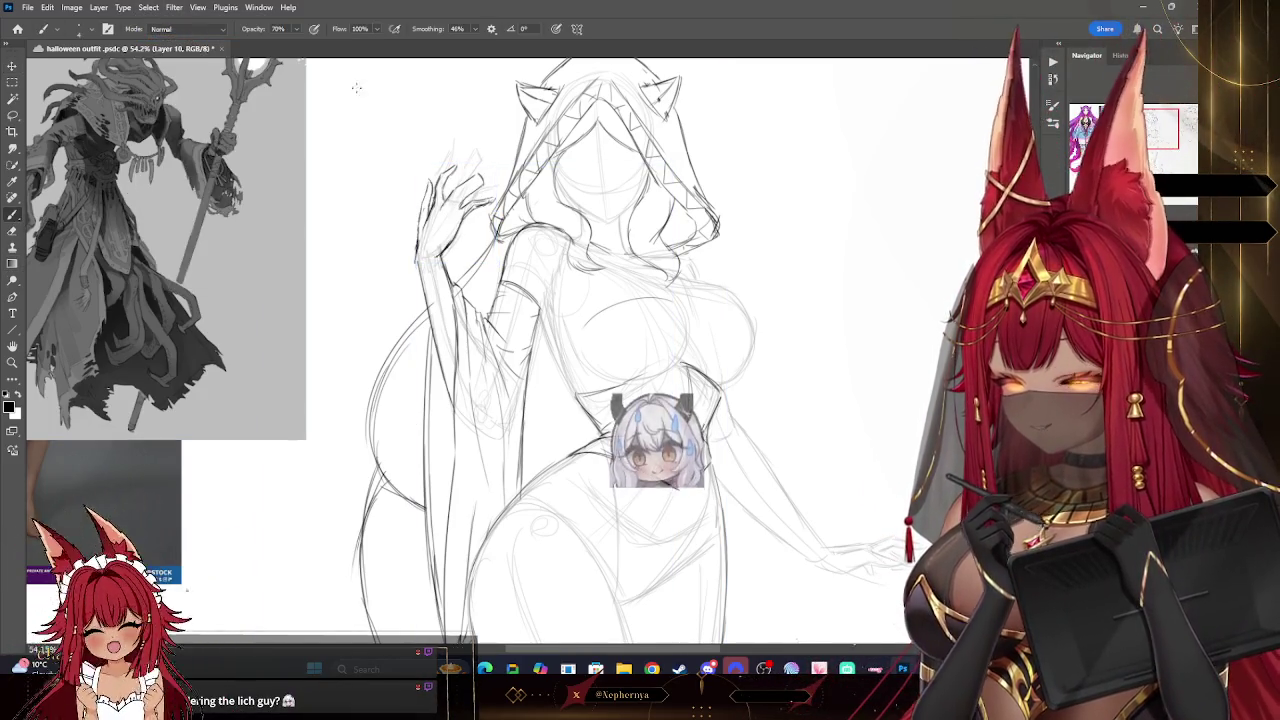
- Zoom in on the raised hand and erase stray strokes around the fingertips, redrawing finger lines
{"action": "left_click", "coordinate": [12, 231]}
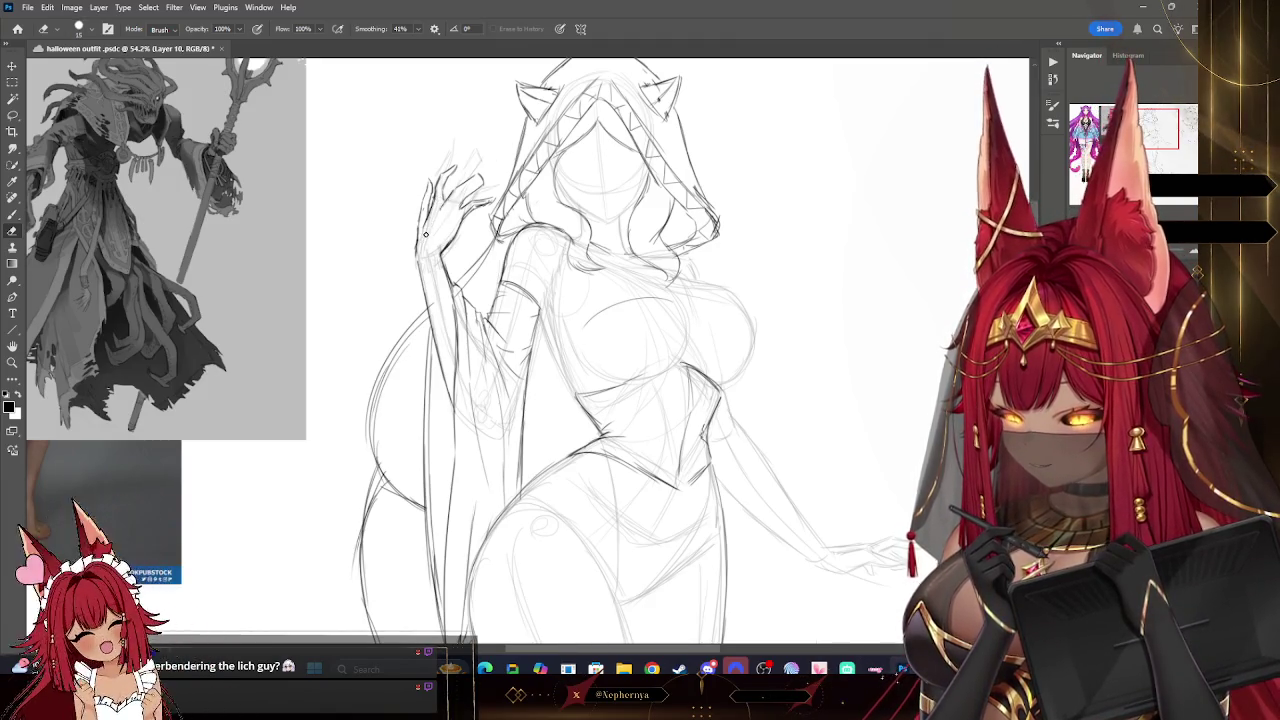
{"action": "left_click", "coordinate": [13, 363]}
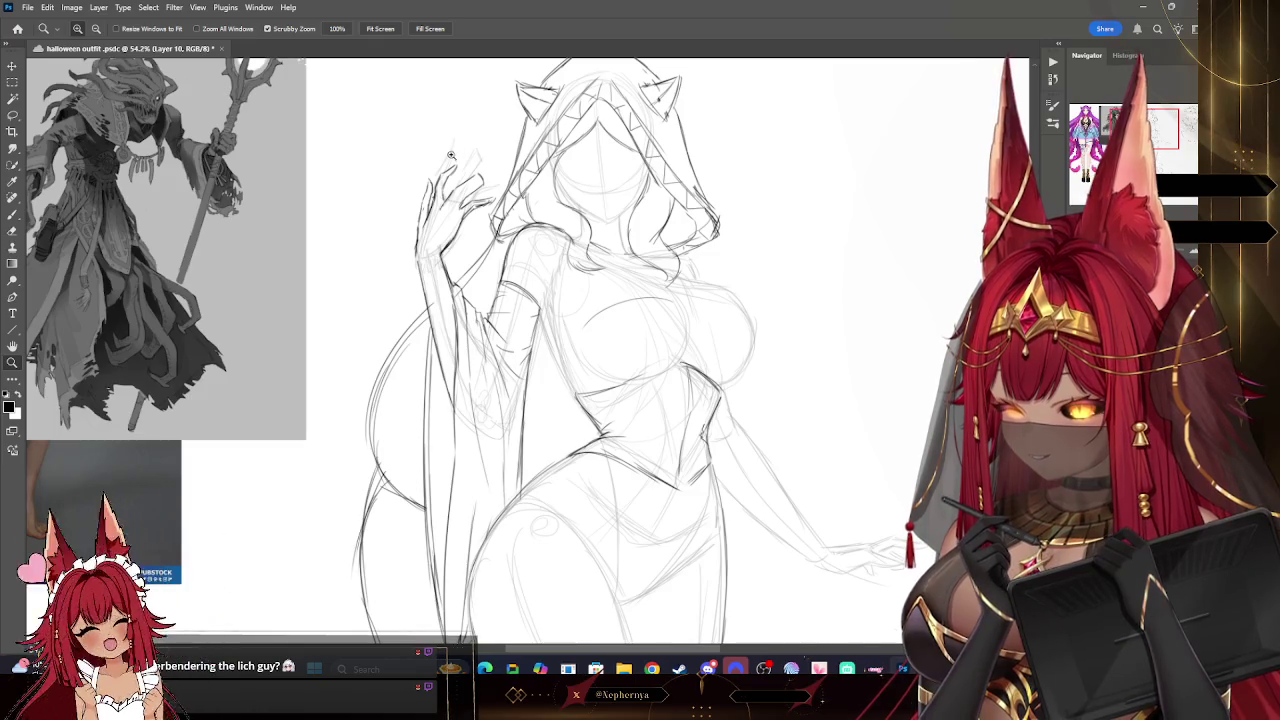
{"action": "left_click", "coordinate": [451, 155]}
{"action": "left_click", "coordinate": [13, 231]}
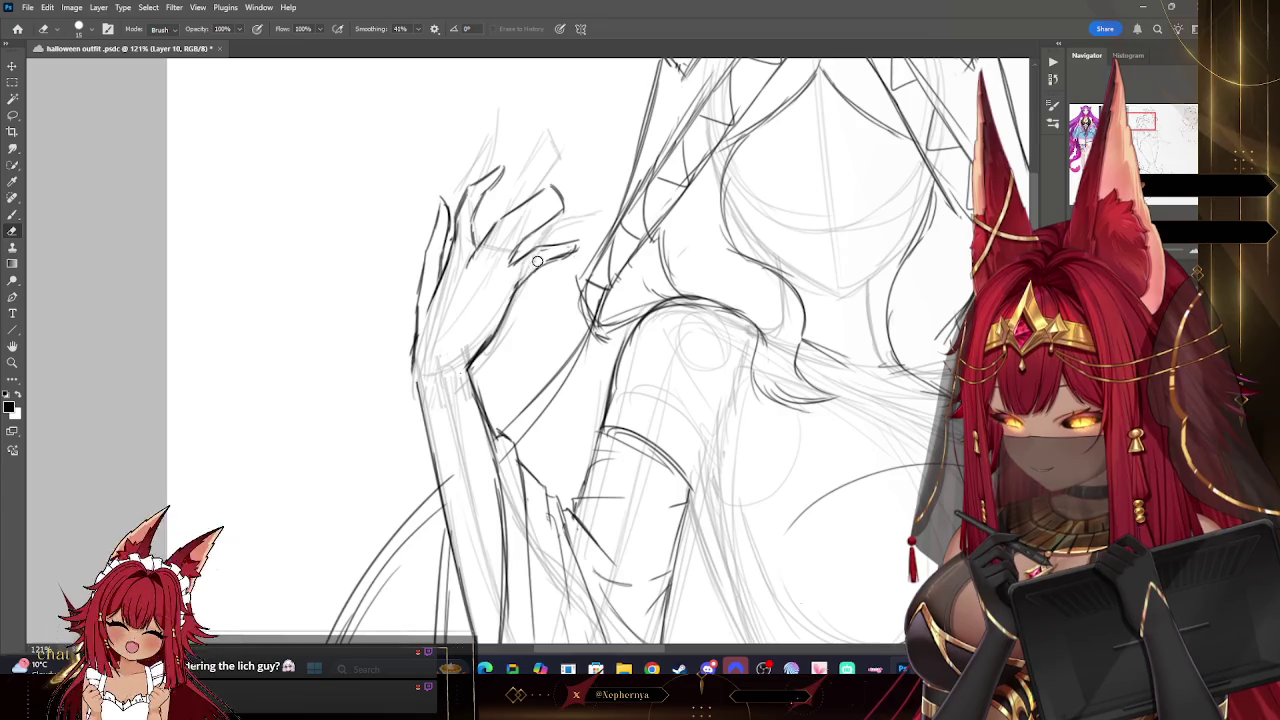
{"action": "key", "text": "b"}
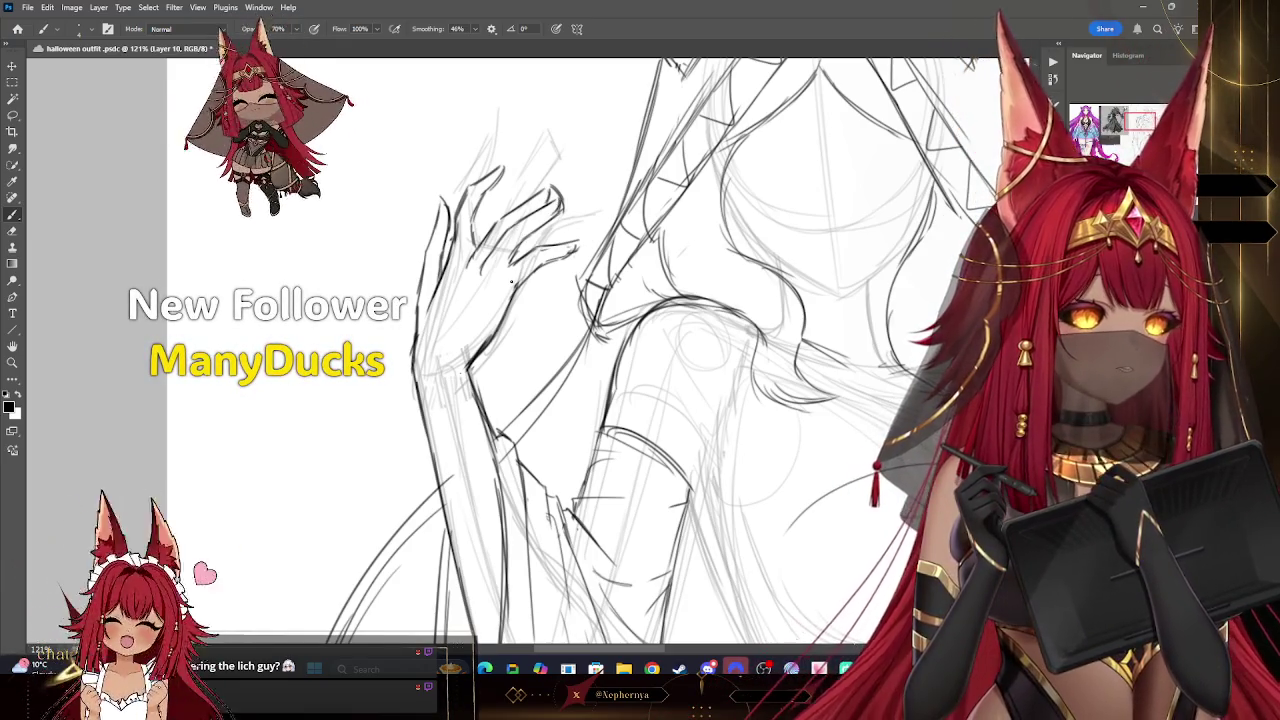
{"action": "key", "text": "e"}
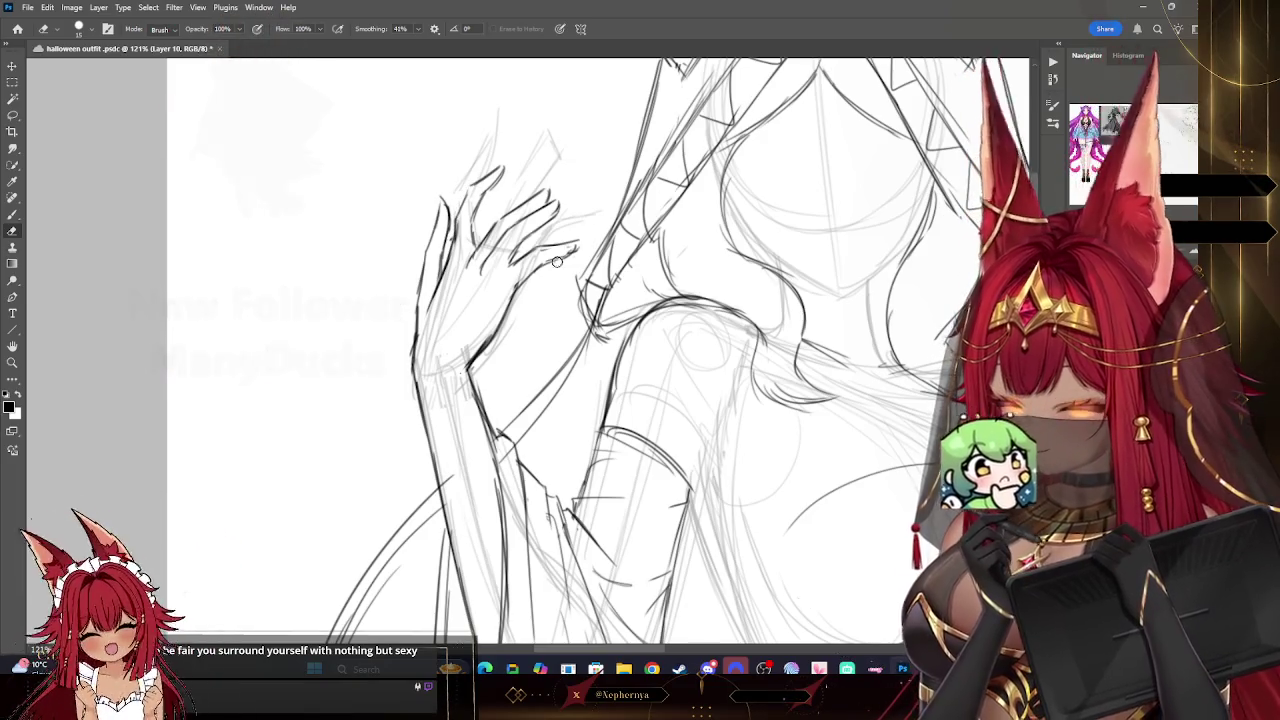
{"action": "key", "text": "z"}
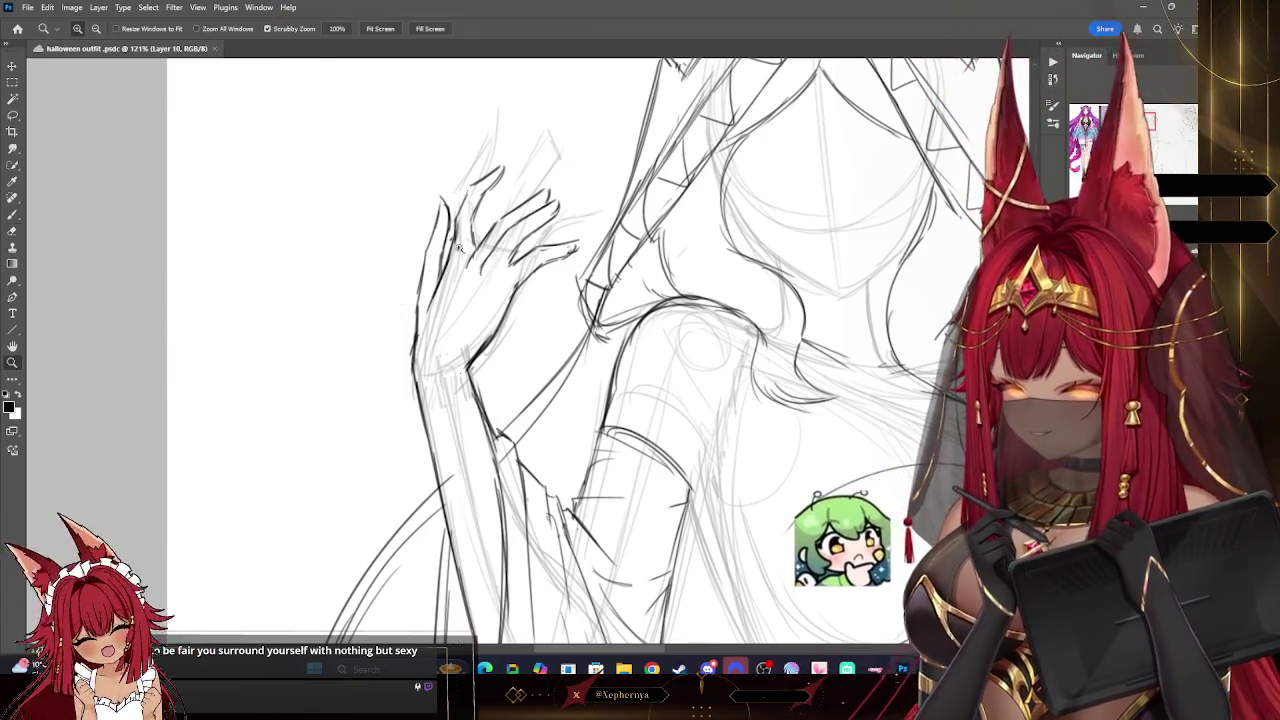
{"action": "scroll", "coordinate": [495, 231], "scroll_direction": "down", "scroll_amount": 2}
{"action": "scroll", "coordinate": [495, 231], "scroll_direction": "down", "scroll_amount": 3}
{"action": "scroll", "coordinate": [693, 279], "scroll_direction": "down", "scroll_amount": 3}
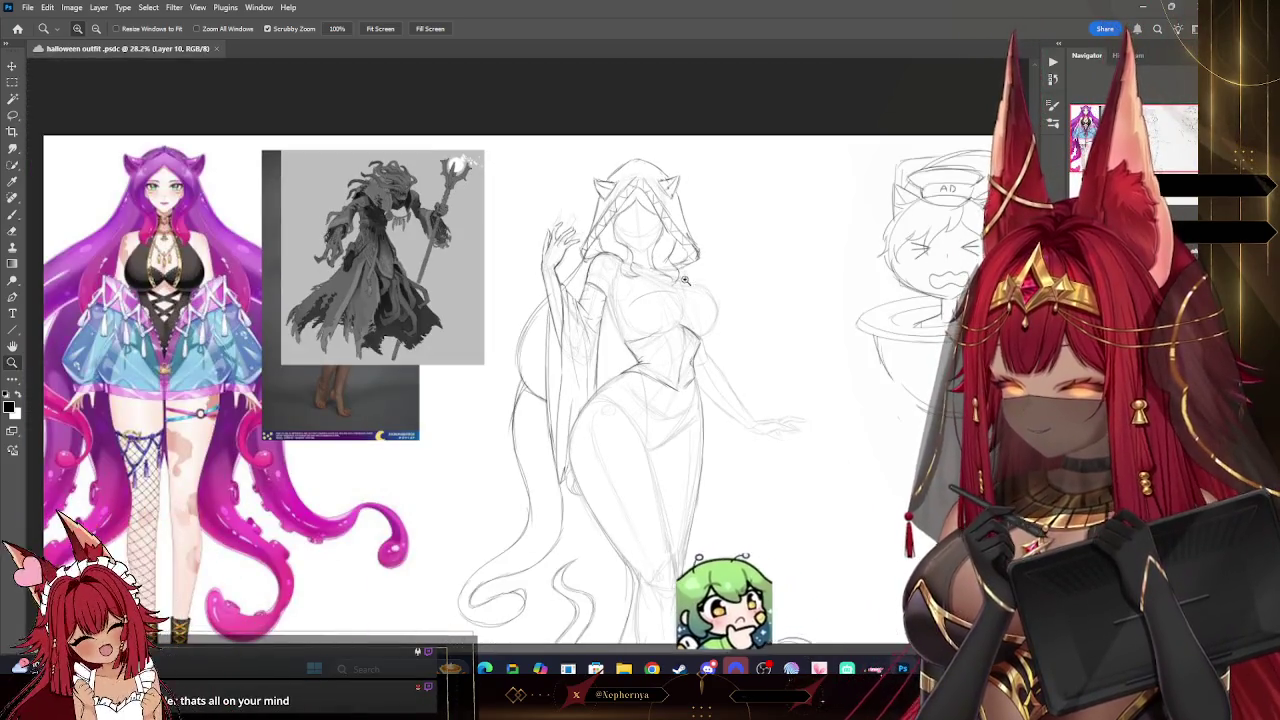
{"action": "scroll", "coordinate": [693, 279], "scroll_direction": "up", "scroll_amount": 1}
{"action": "scroll", "coordinate": [690, 270], "scroll_direction": "up", "scroll_amount": 1}
{"action": "scroll", "coordinate": [686, 258], "scroll_direction": "up", "scroll_amount": 1}
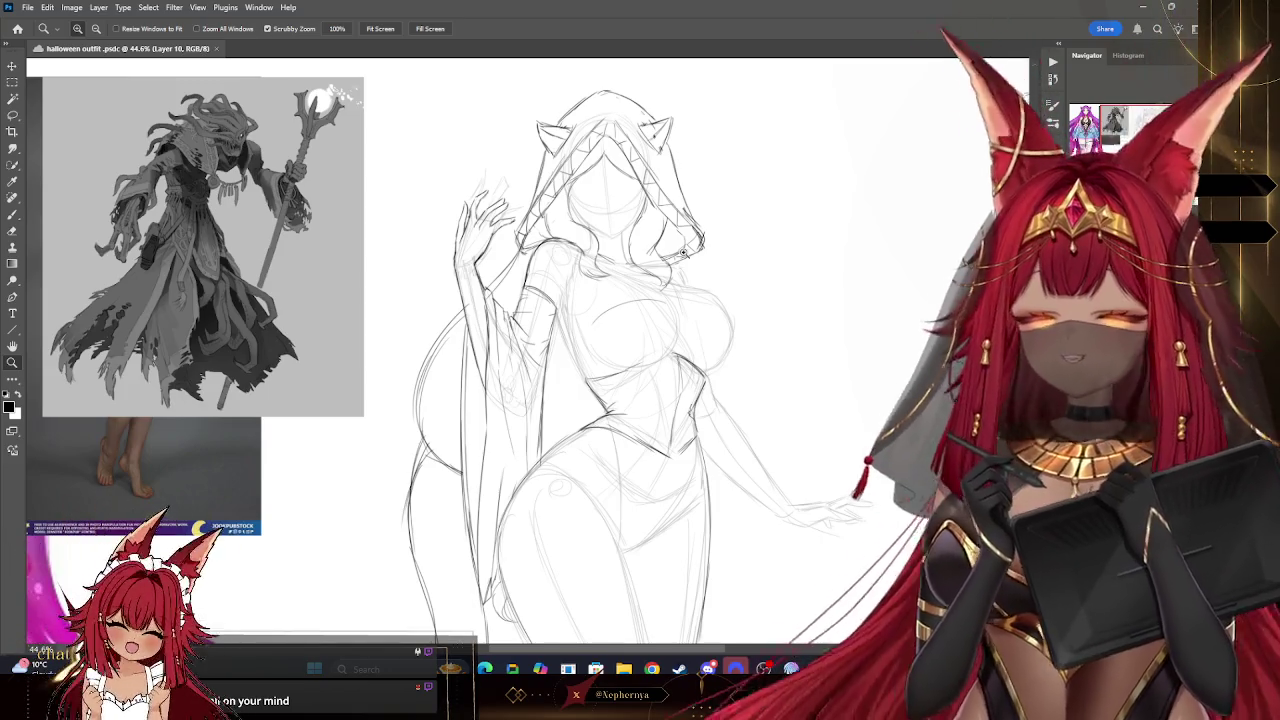
{"action": "left_click_drag", "start_coordinate": [704, 172], "coordinate": [640, 172]}
{"action": "left_click_drag", "start_coordinate": [400, 178], "coordinate": [438, 178]}
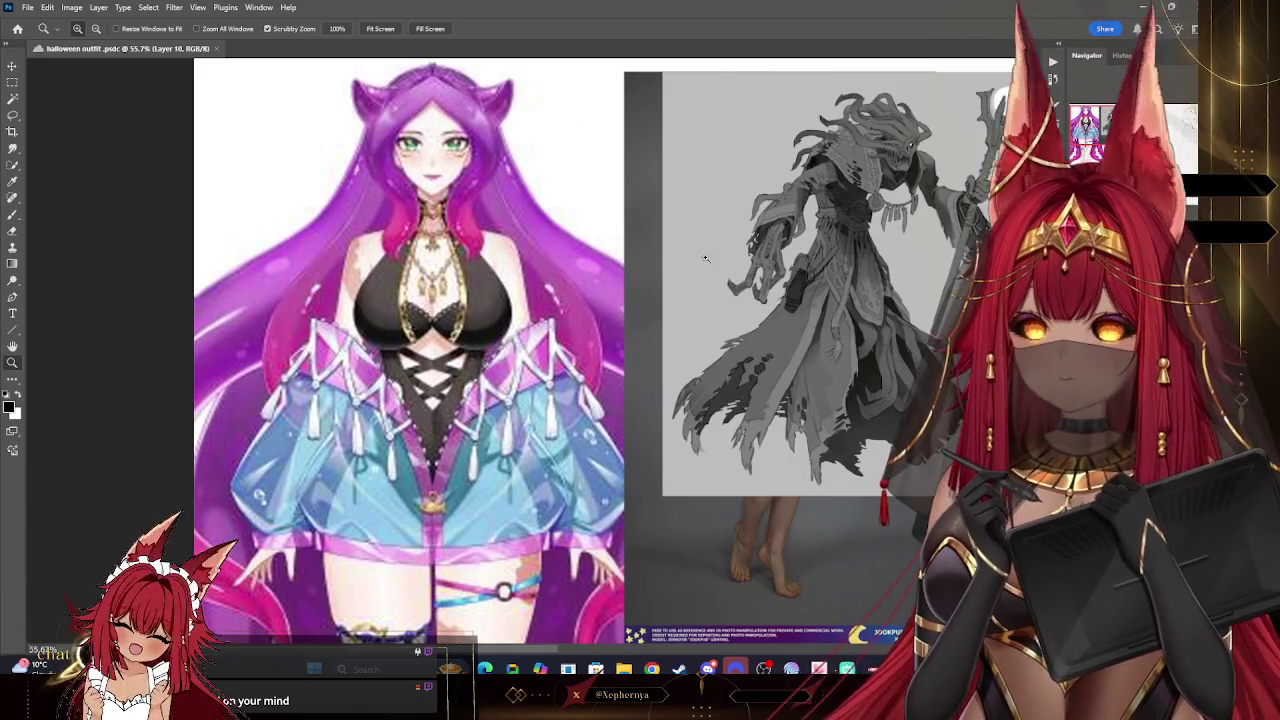
{"action": "left_click", "coordinate": [667, 236], "text": "alt"}
{"action": "left_click_drag", "start_coordinate": [667, 236], "coordinate": [600, 238]}
{"action": "left_click_drag", "start_coordinate": [770, 279], "coordinate": [817, 279]}
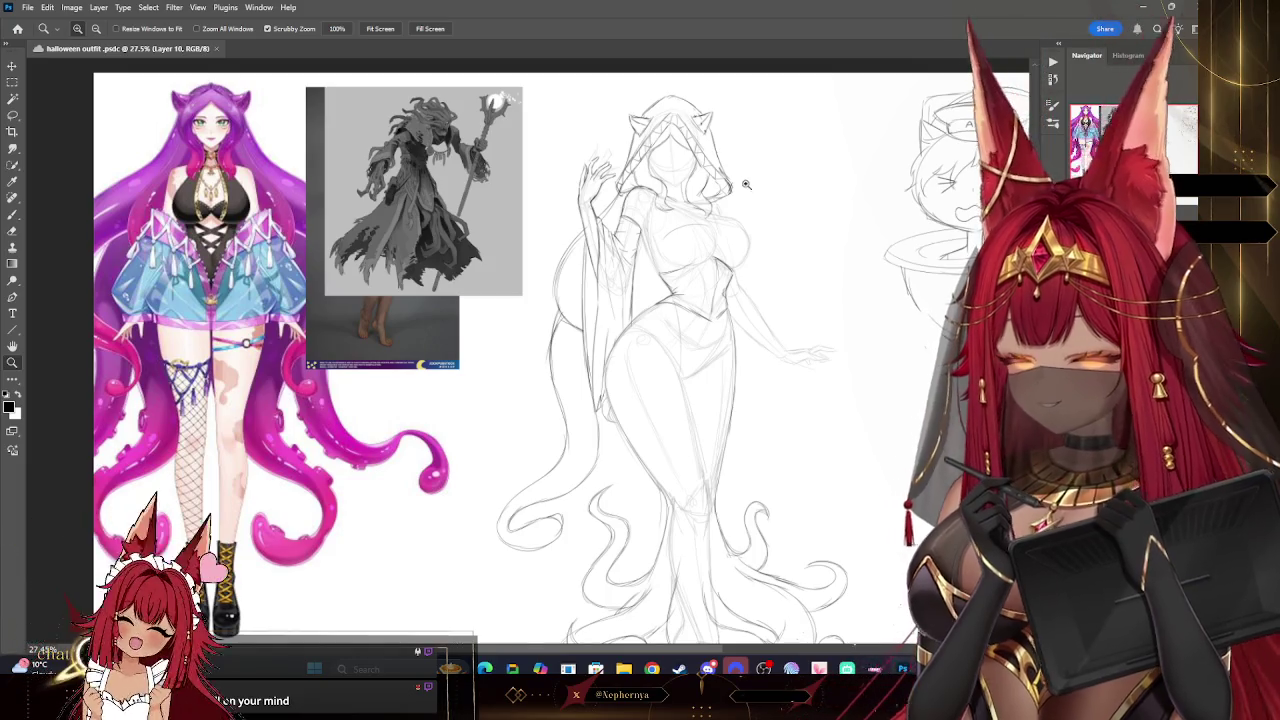
{"action": "left_click_drag", "start_coordinate": [743, 192], "coordinate": [750, 144]}
{"action": "scroll", "coordinate": [855, 334], "scroll_direction": "up", "scroll_amount": 2}
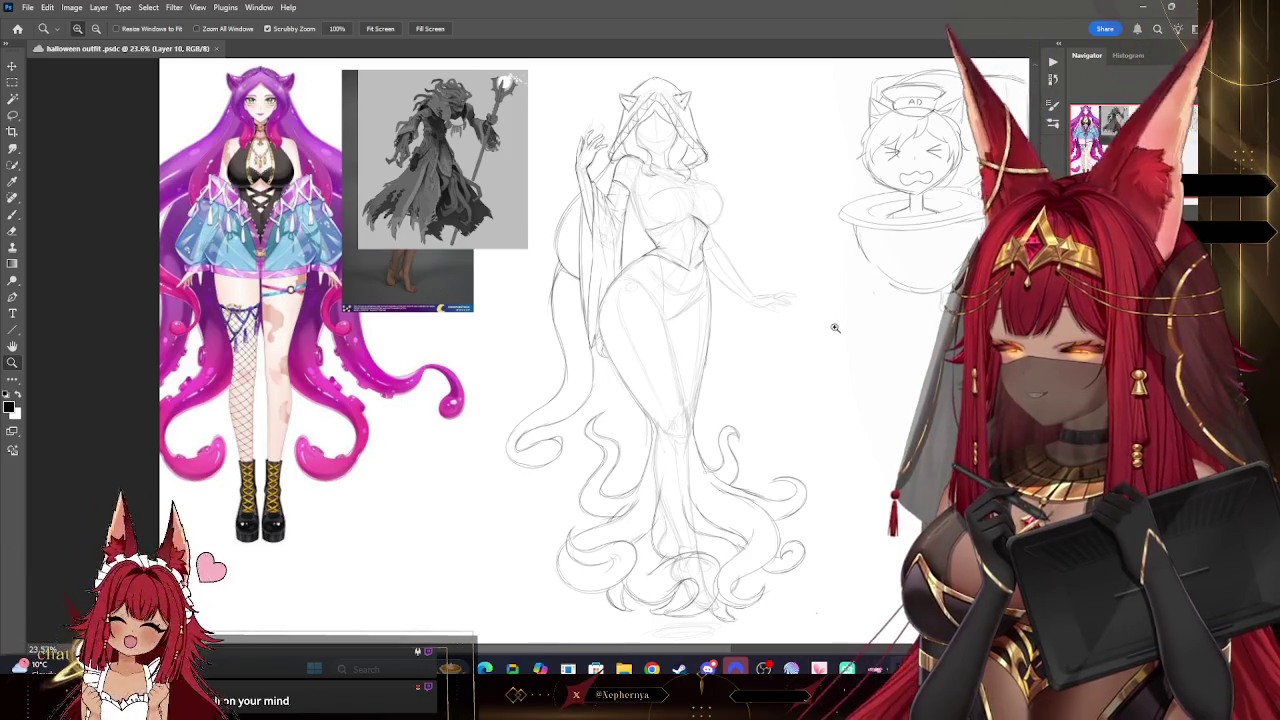
{"action": "left_click_drag", "start_coordinate": [757, 263], "coordinate": [746, 213]}
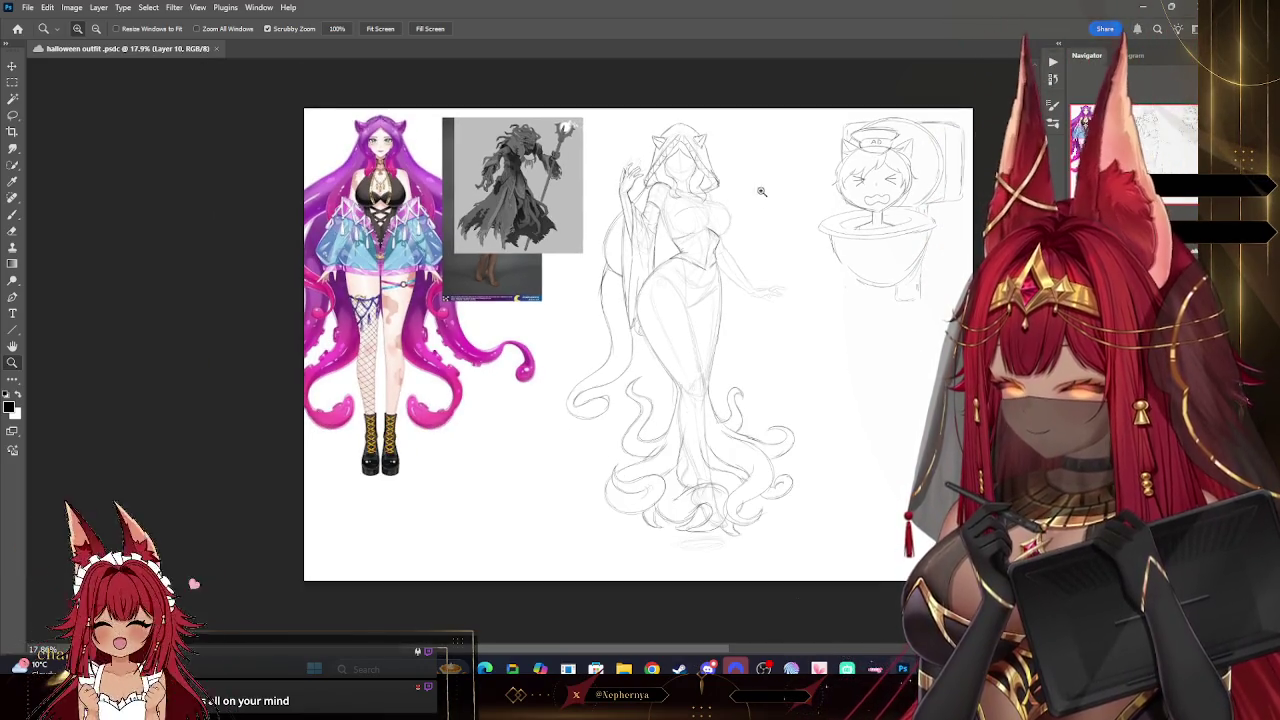
{"action": "scroll", "coordinate": [761, 191], "scroll_direction": "up", "scroll_amount": 3}
{"action": "scroll", "coordinate": [609, 152], "scroll_direction": "up", "scroll_amount": 5}
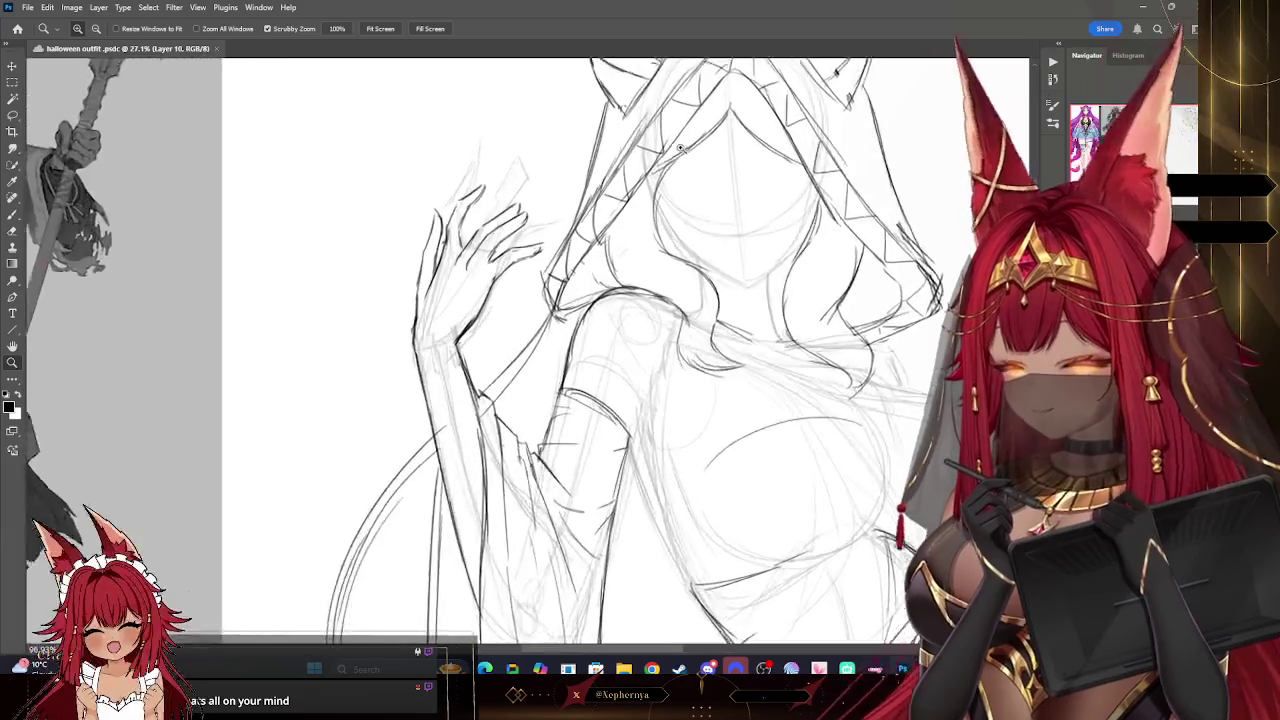
- Redraw the raised hand's fingers darker and erase leftover lines with a smaller eraser
{"action": "left_click", "coordinate": [22, 216]}
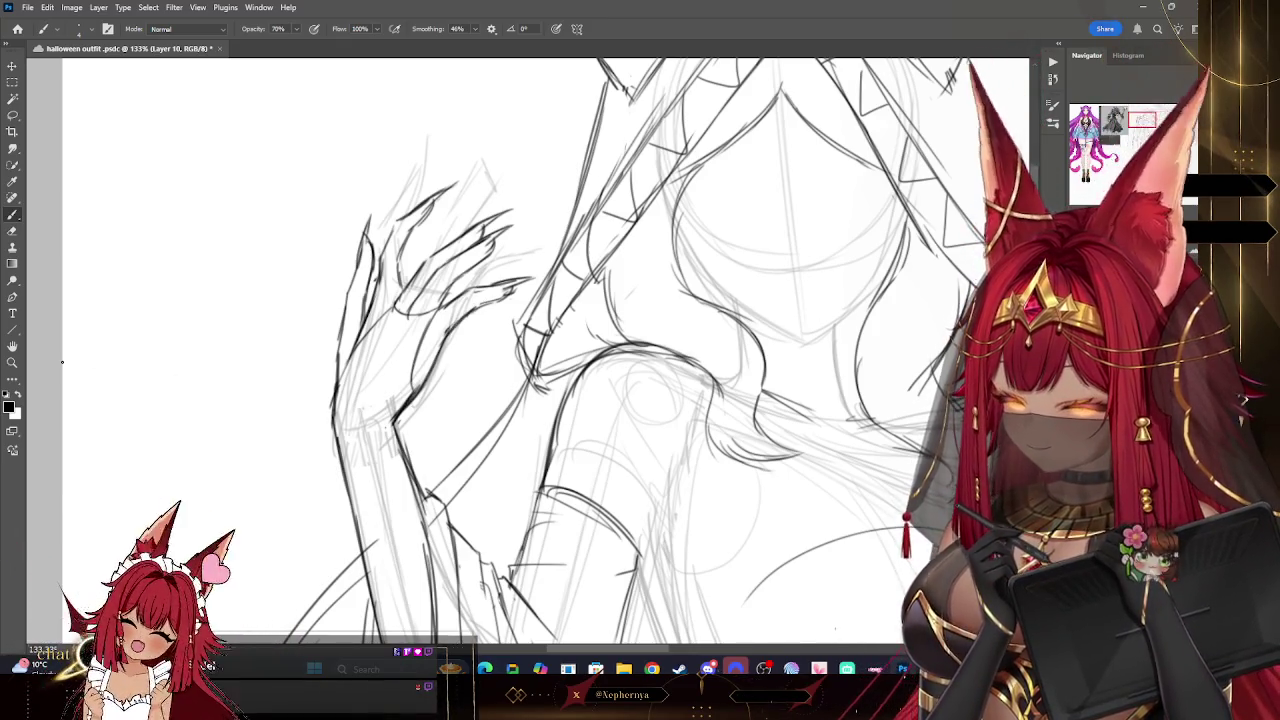
{"action": "key", "text": "ctrl+0"}
{"action": "left_click_drag", "start_coordinate": [538, 233], "coordinate": [552, 248]}
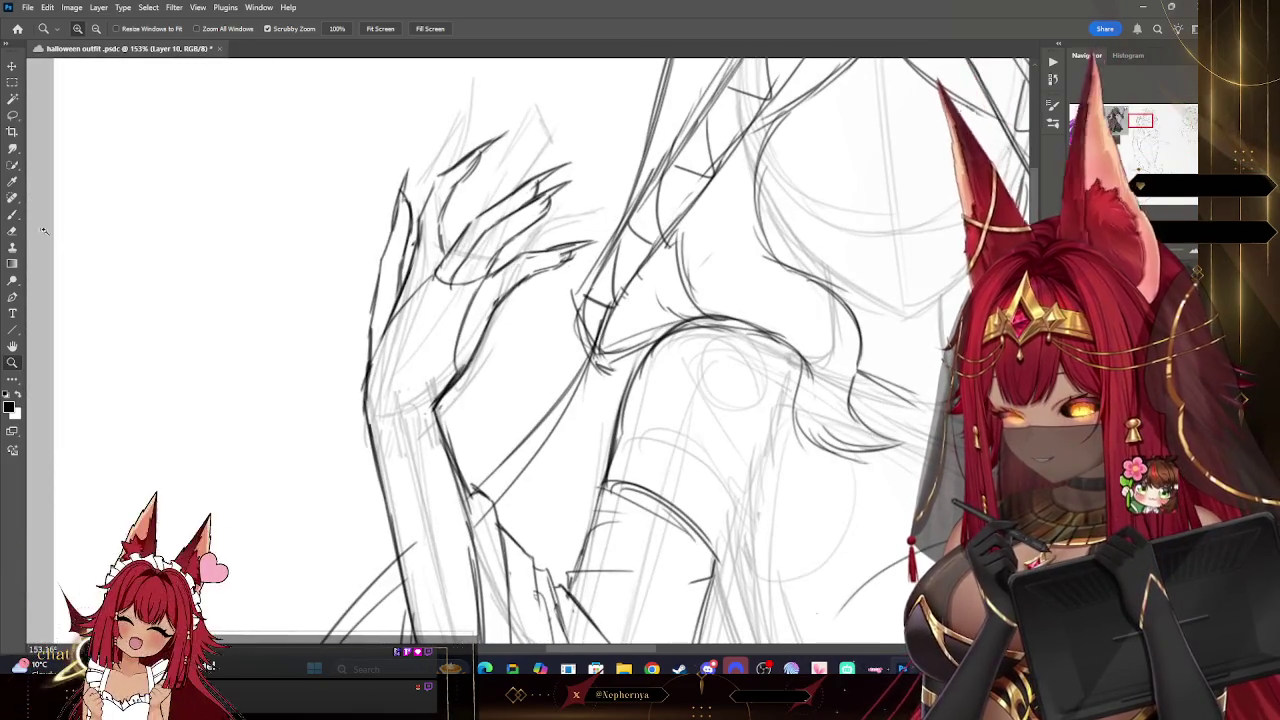
{"action": "left_click", "coordinate": [18, 215]}
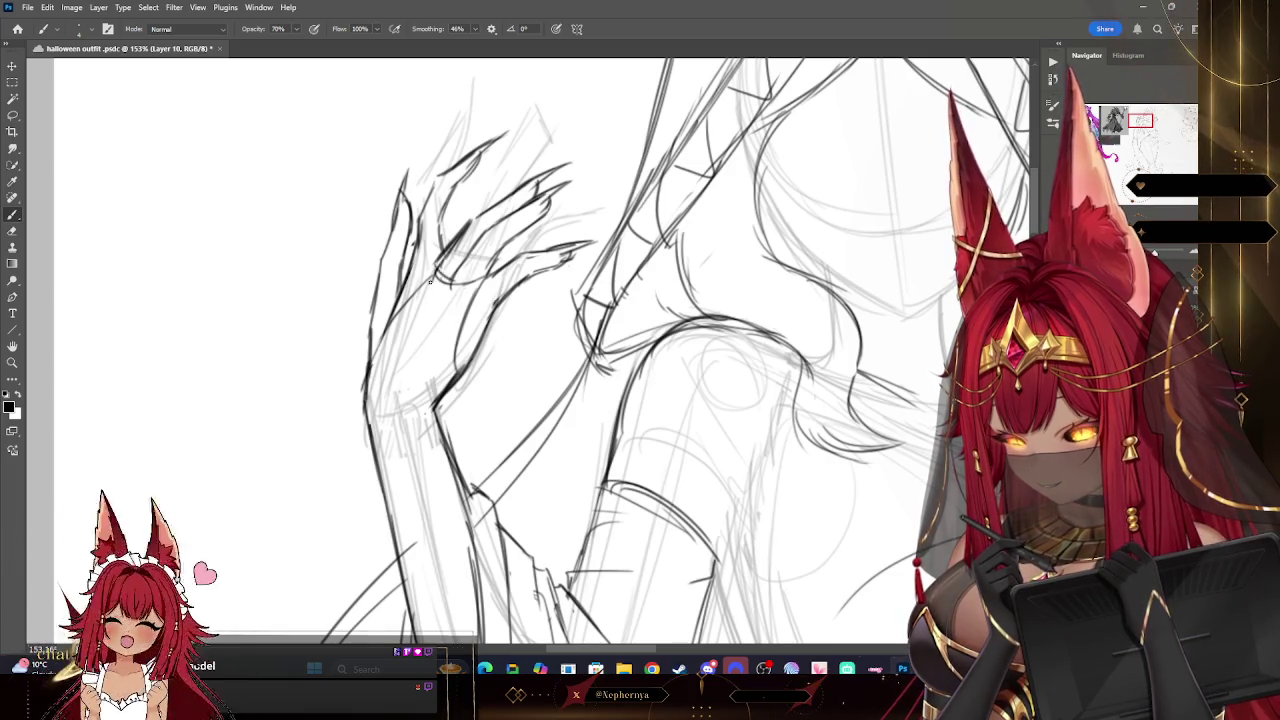
{"action": "key", "text": "e"}
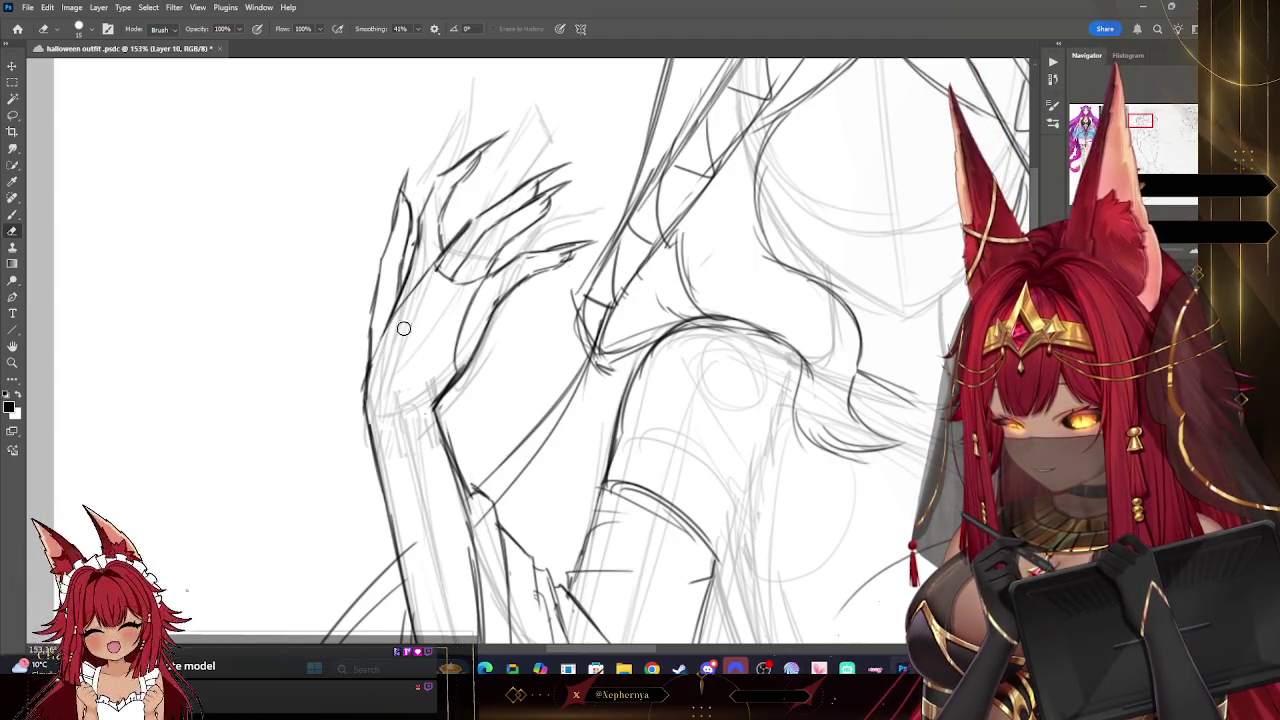
{"action": "key", "text": "bracketleft"}
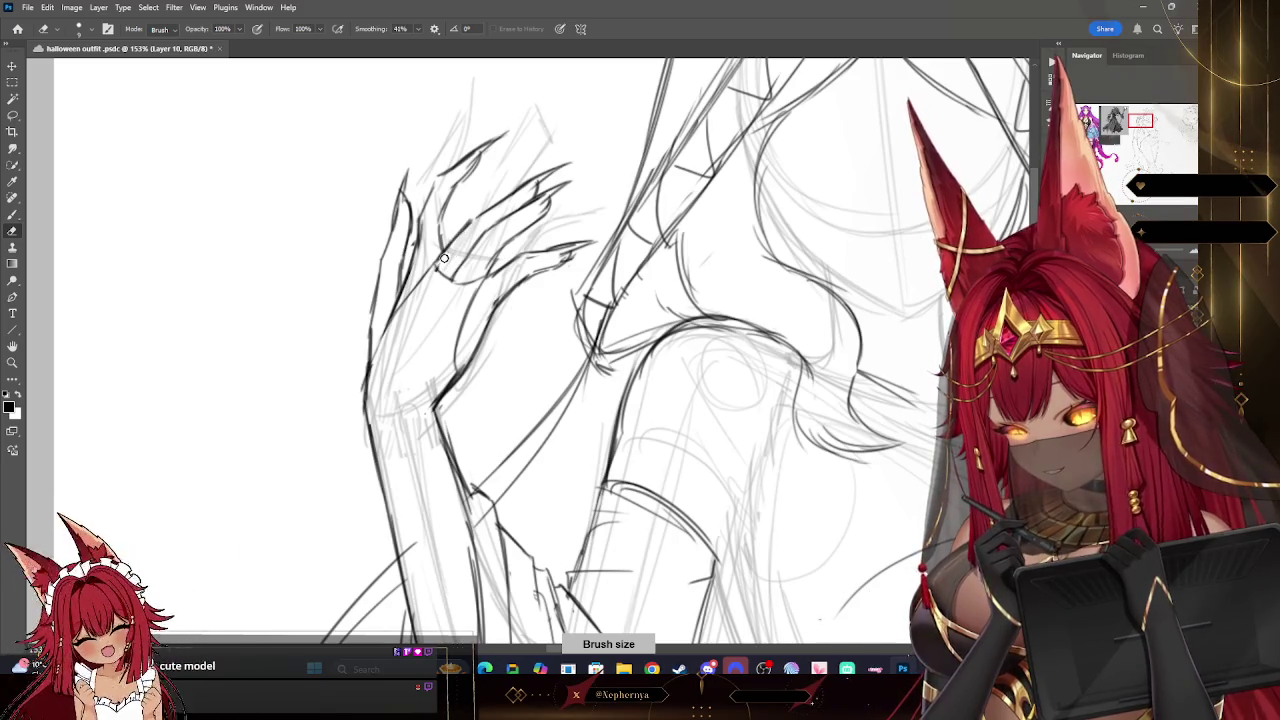
{"action": "key", "text": "z"}
{"action": "key", "text": "ctrl+0"}
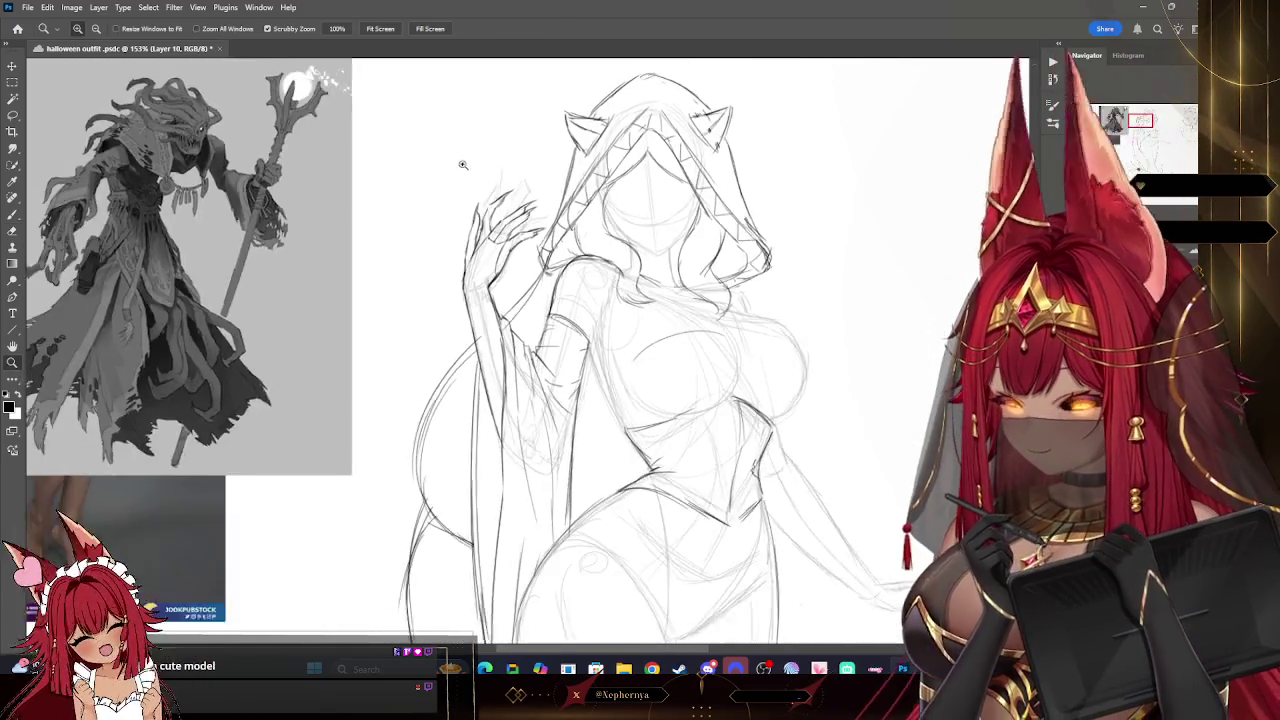
- Zoom to the face and touch up the hood and hair lines
{"action": "scroll", "coordinate": [608, 192], "scroll_direction": "down", "scroll_amount": 2}
{"action": "scroll", "coordinate": [719, 171], "scroll_direction": "up", "scroll_amount": 2}
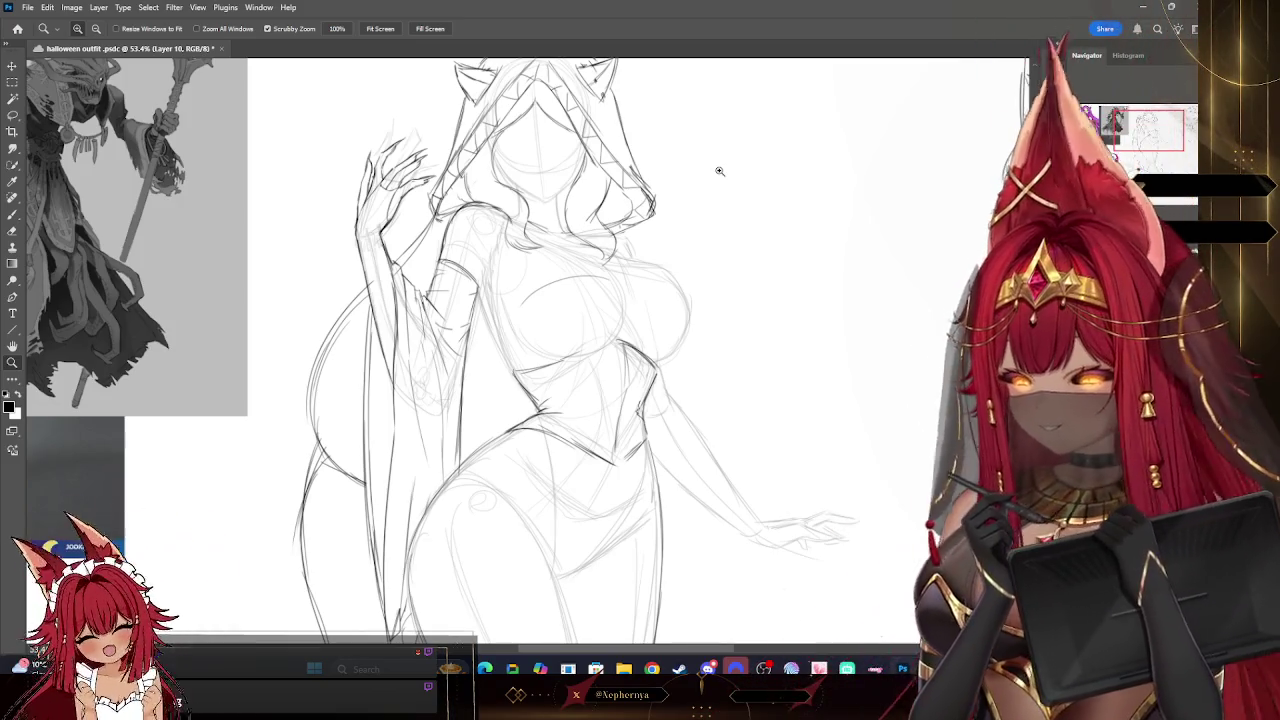
{"action": "mouse_move", "coordinate": [671, 108]}
{"action": "left_mouse_down"}
{"action": "mouse_move", "coordinate": [524, 211]}
{"action": "mouse_move", "coordinate": [590, 213]}
{"action": "left_mouse_up"}
{"action": "key", "text": "b"}
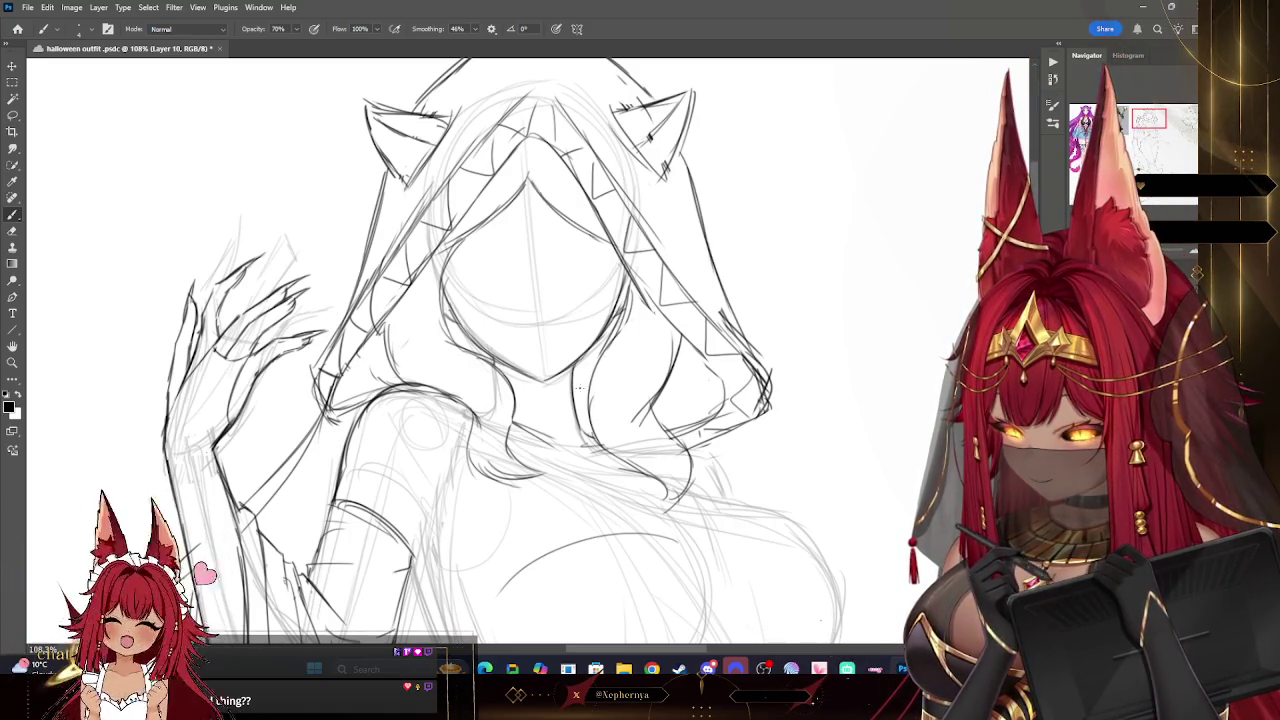
- Zoom out and compare the full sketch against the photo pose reference
{"action": "key", "text": "z"}
{"action": "scroll", "coordinate": [628, 151], "scroll_direction": "down", "scroll_amount": 10}
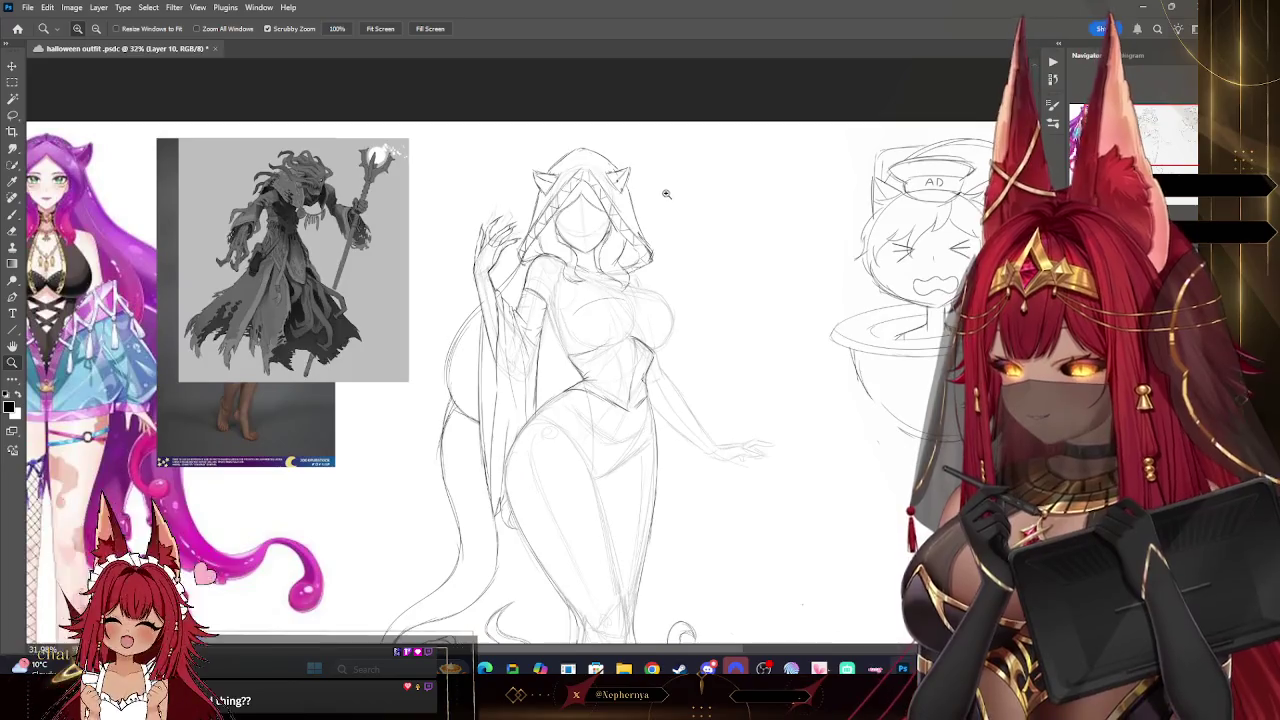
{"action": "scroll", "coordinate": [628, 151], "scroll_direction": "down", "scroll_amount": 1}
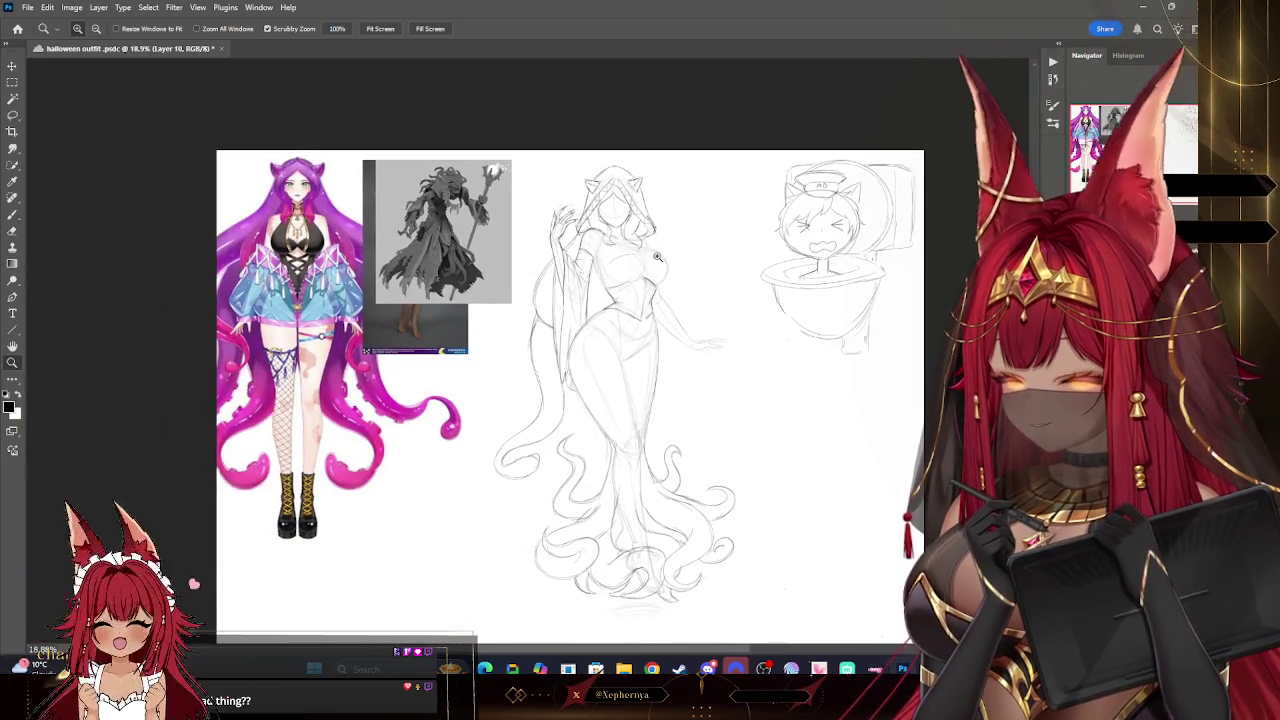
{"action": "scroll", "coordinate": [651, 300], "scroll_direction": "up", "scroll_amount": 2}
{"action": "scroll", "coordinate": [650, 295], "scroll_direction": "down", "scroll_amount": 1}
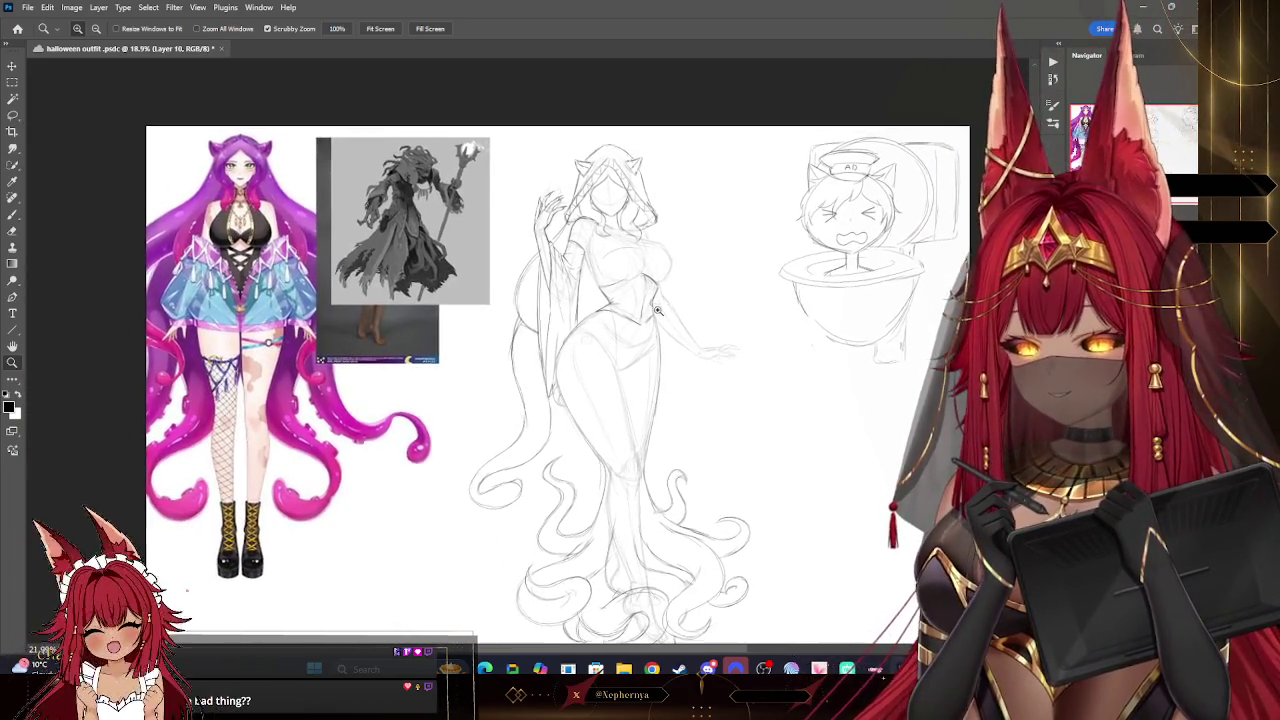
{"action": "scroll", "coordinate": [648, 283], "scroll_direction": "up", "scroll_amount": 1}
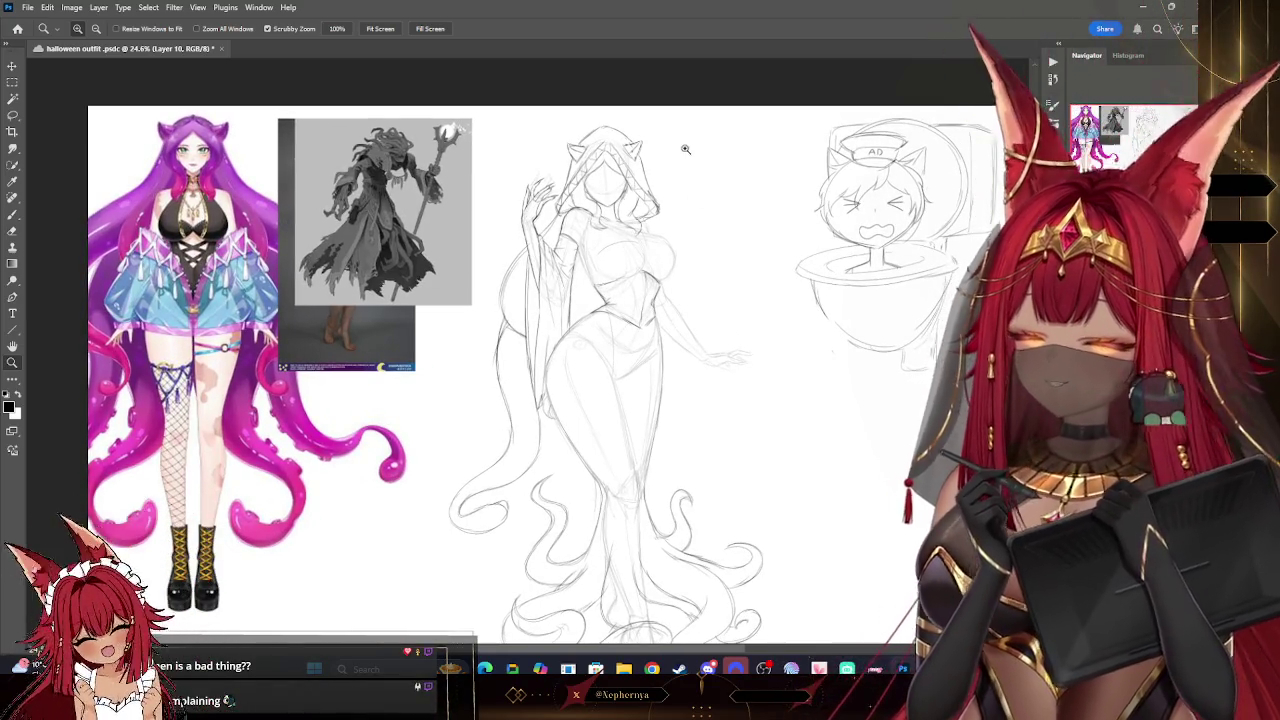
{"action": "scroll", "coordinate": [651, 222], "scroll_direction": "down", "scroll_amount": 1}
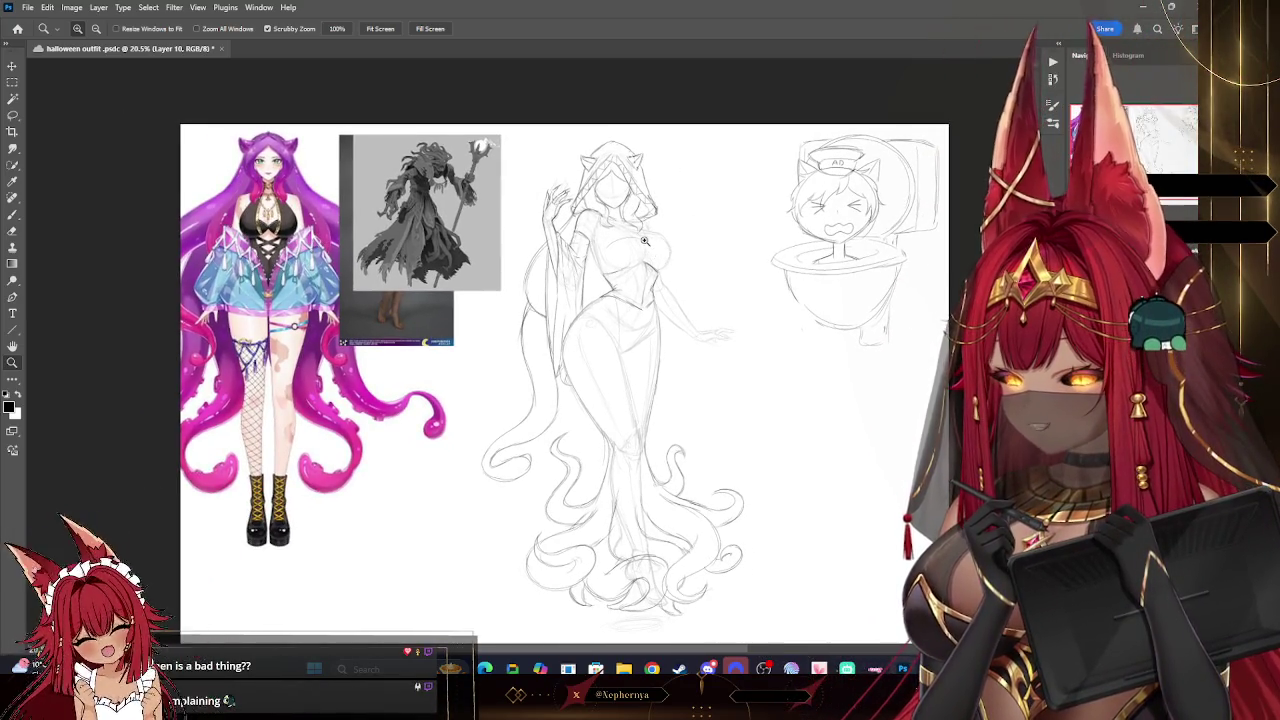
{"action": "scroll", "coordinate": [645, 240], "scroll_direction": "up", "scroll_amount": 1}
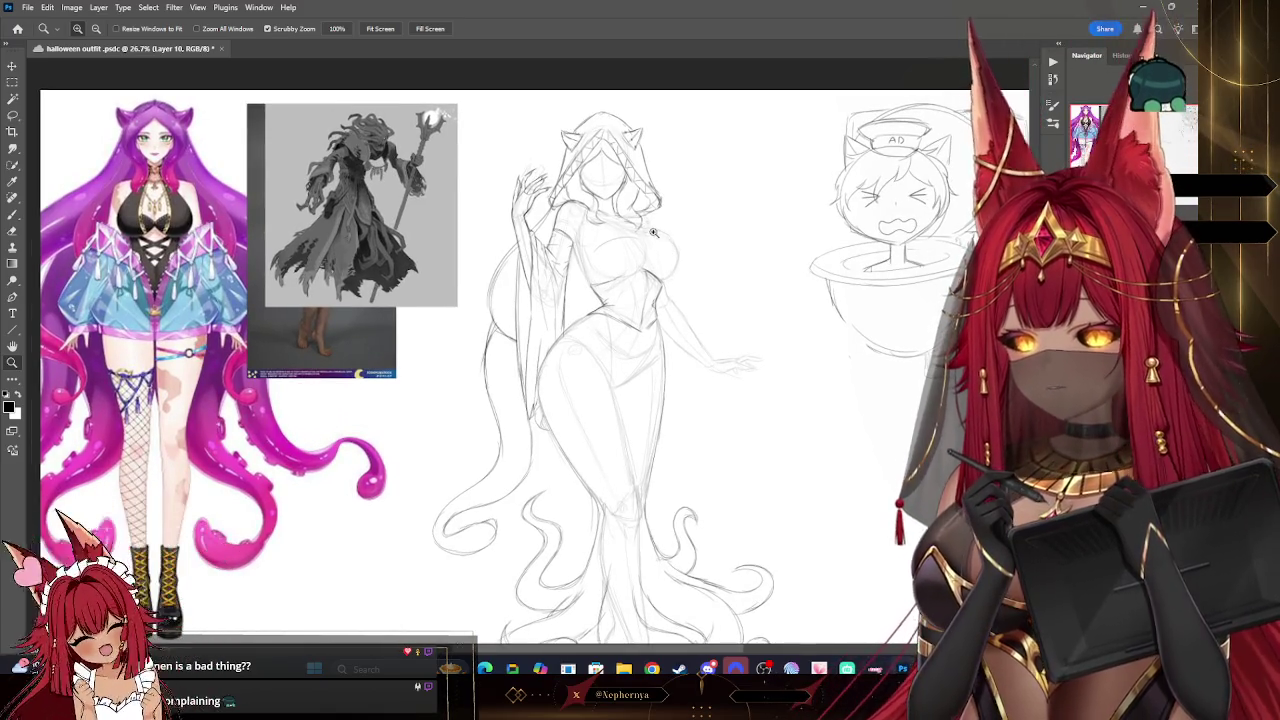
{"action": "scroll", "coordinate": [653, 232], "scroll_direction": "up", "scroll_amount": 1}
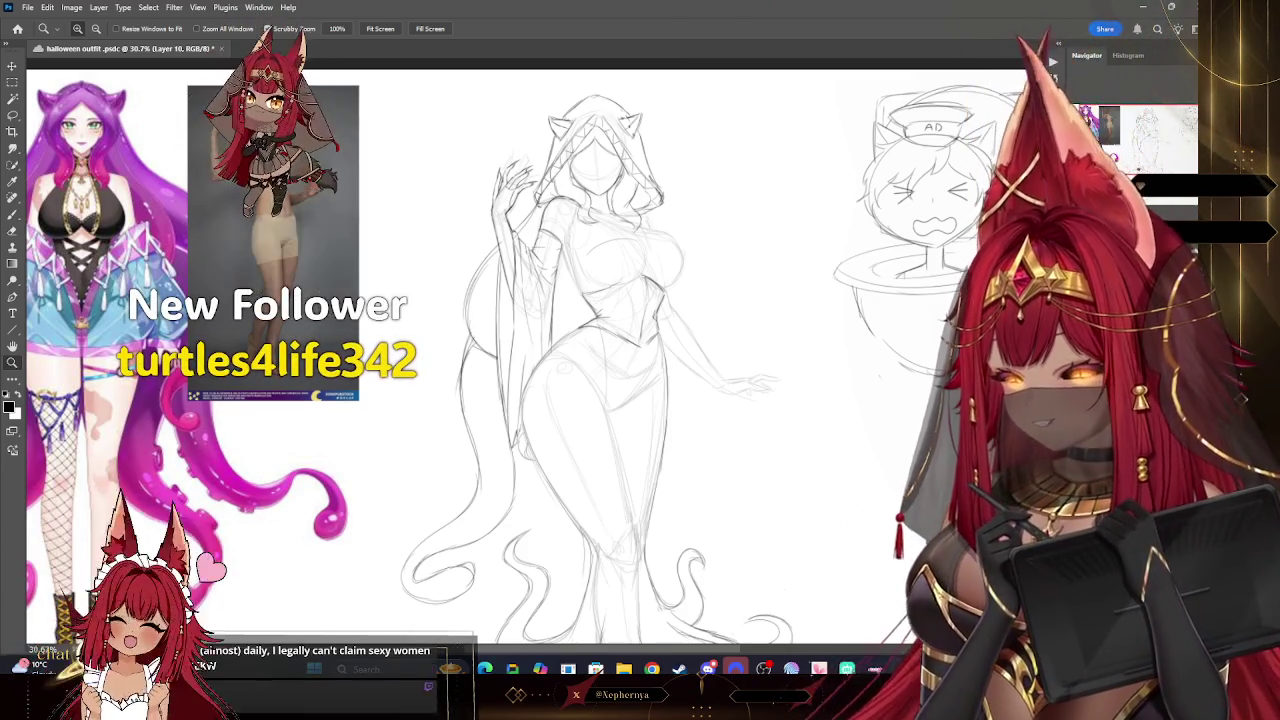
{"action": "left_click_drag", "start_coordinate": [234, 115], "coordinate": [517, 560]}
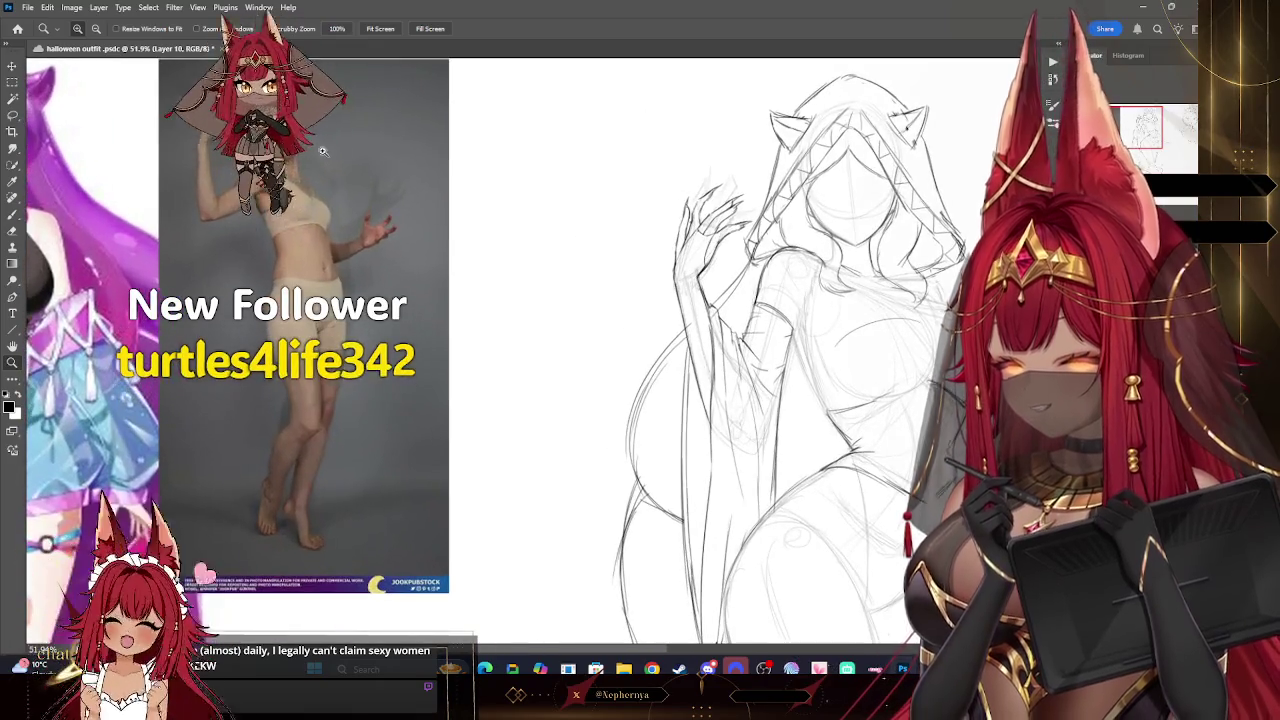
{"action": "mouse_move", "coordinate": [589, 538]}
{"action": "left_mouse_down"}
{"action": "mouse_move", "coordinate": [449, 436]}
{"action": "mouse_move", "coordinate": [577, 433]}
{"action": "mouse_move", "coordinate": [681, 490]}
{"action": "left_mouse_up"}
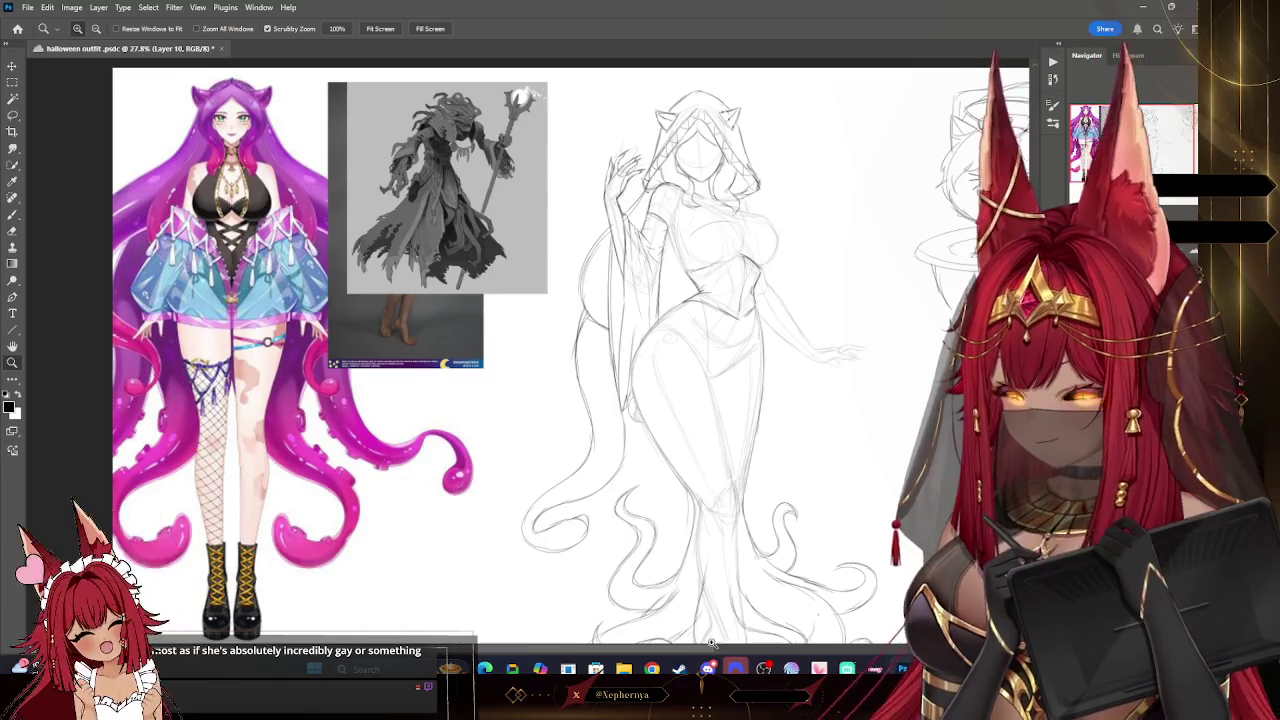
{"action": "scroll", "coordinate": [712, 643], "scroll_direction": "up", "scroll_amount": 3}
{"action": "scroll", "coordinate": [712, 643], "scroll_direction": "down", "scroll_amount": 4}
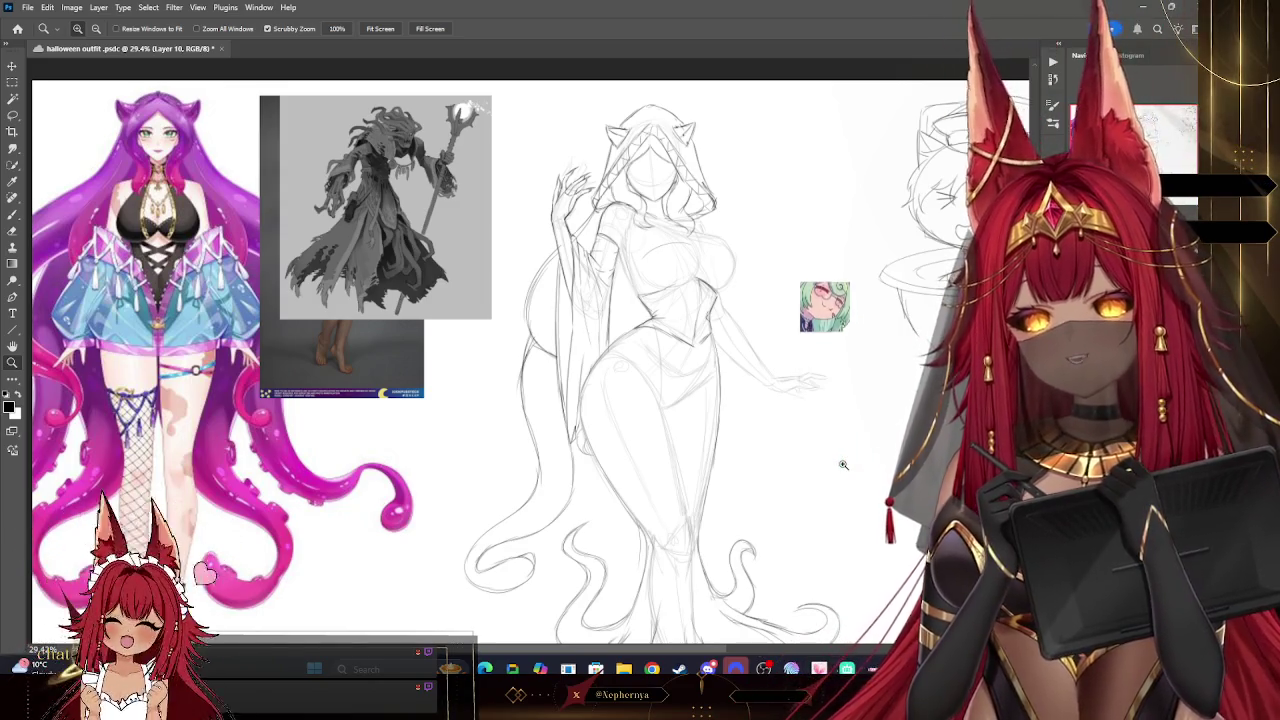
- Zoom in on the upper torso, sketch, and tilt the view before rotating it back upright
{"action": "left_click", "coordinate": [737, 240]}
{"action": "left_click", "coordinate": [758, 233]}
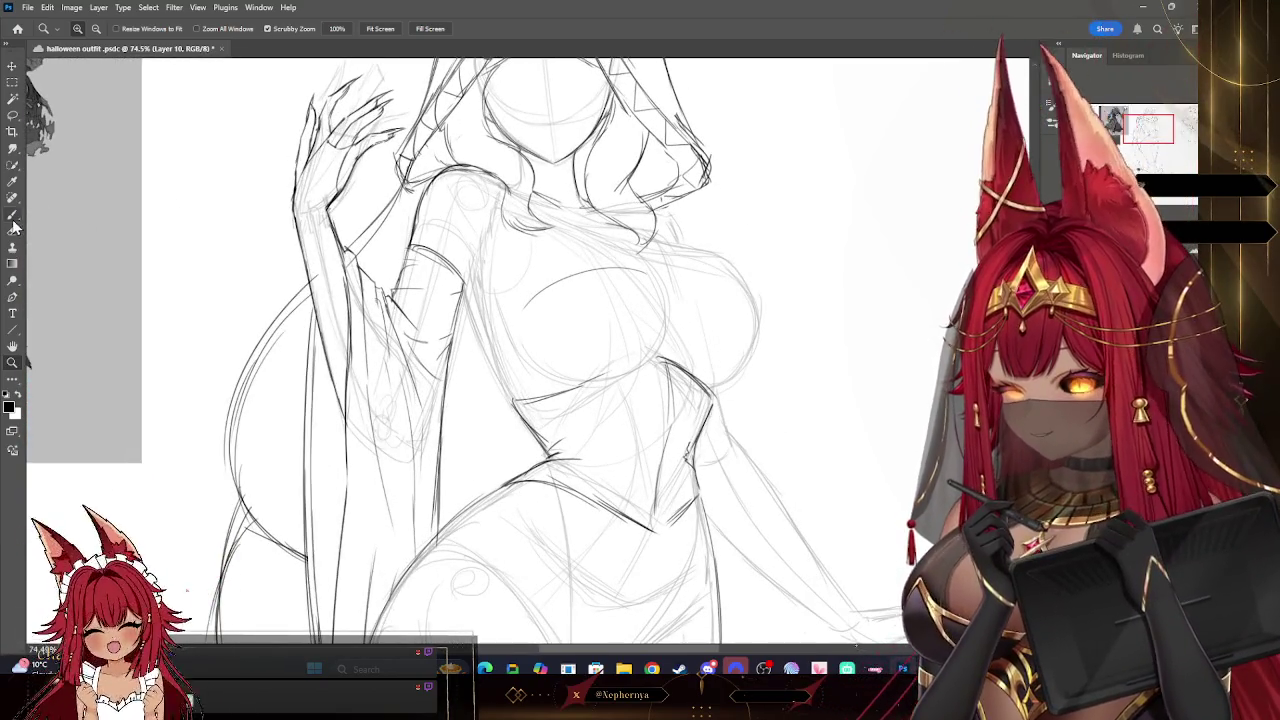
{"action": "left_click", "coordinate": [12, 215]}
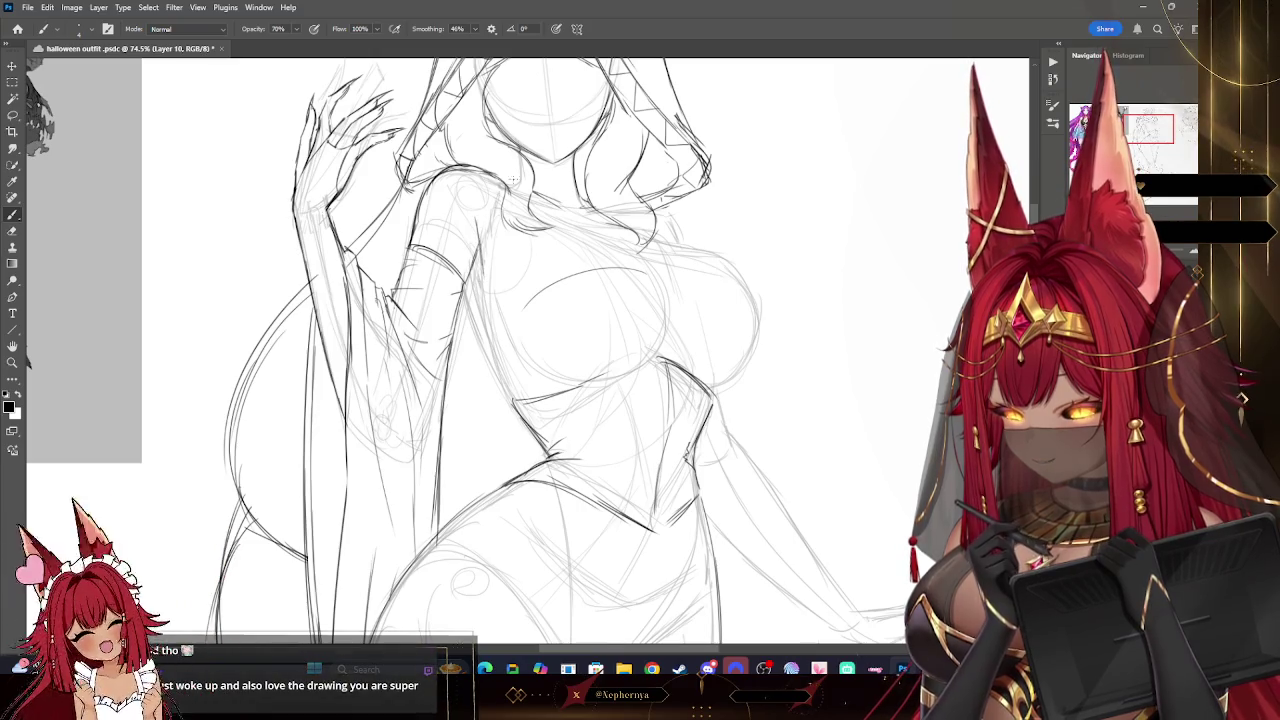
{"action": "left_click_drag", "start_coordinate": [565, 98], "coordinate": [351, 231]}
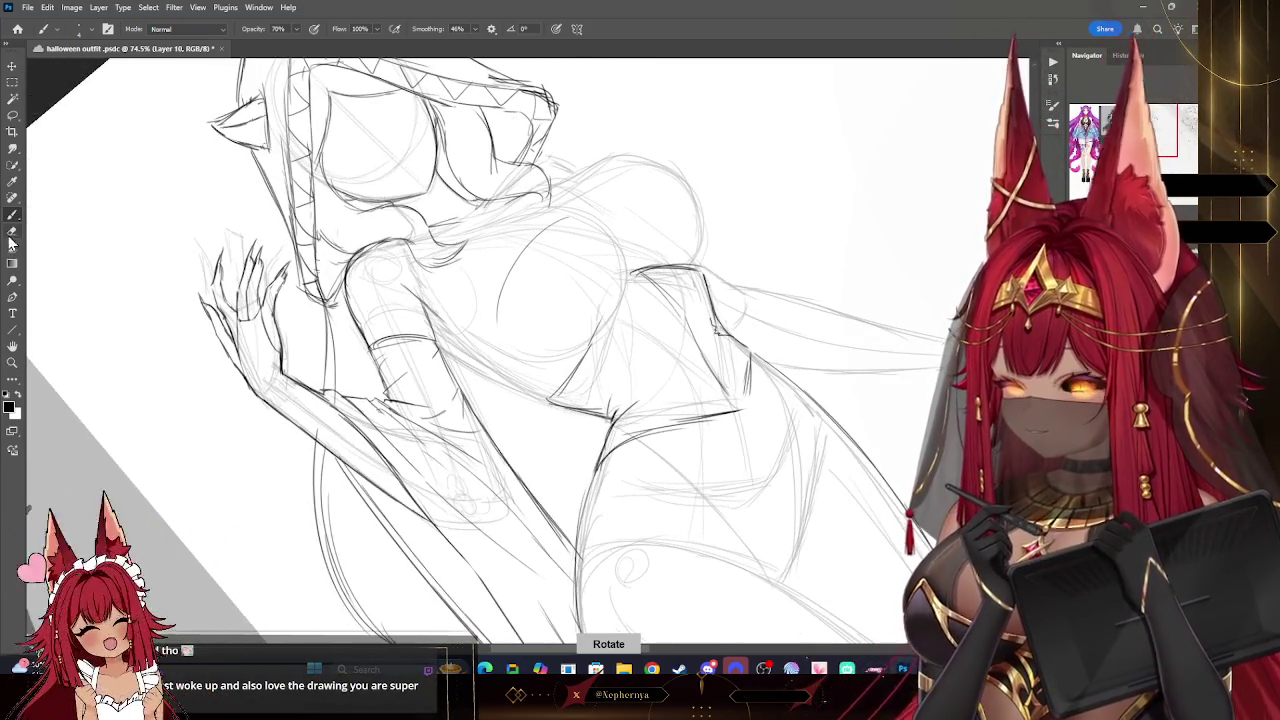
{"action": "key", "text": "e"}
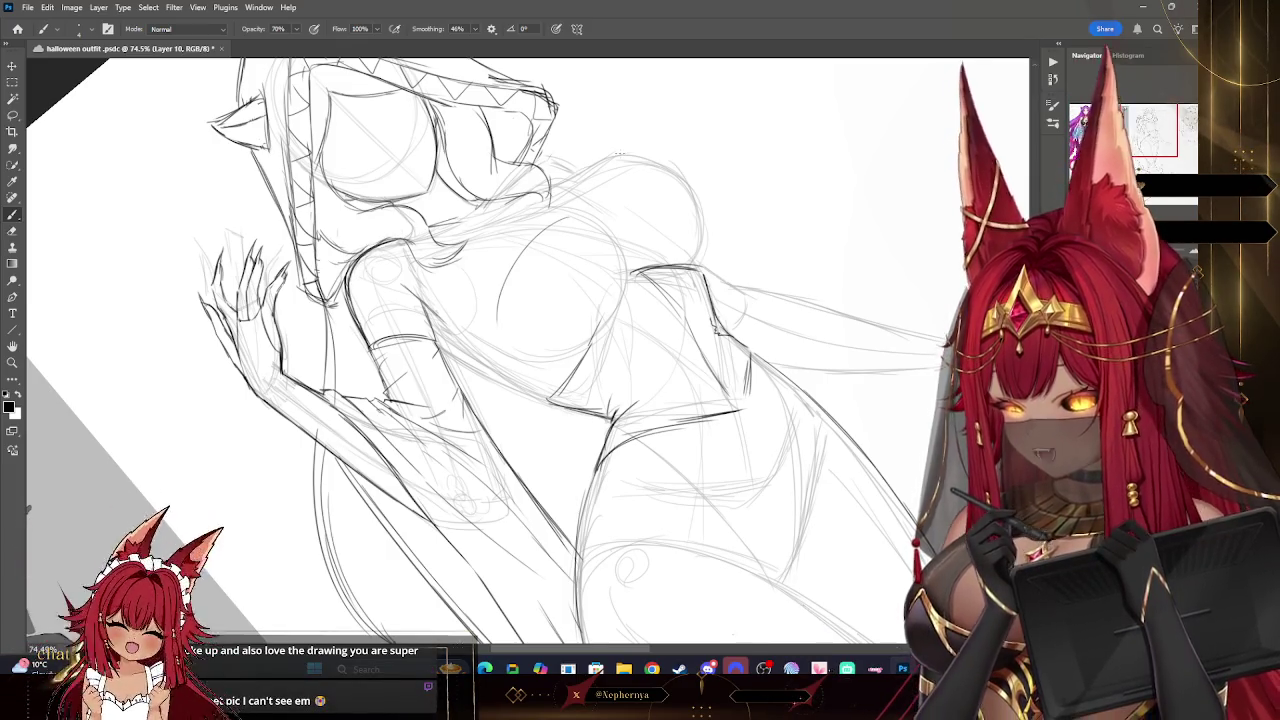
{"action": "left_click_drag", "start_coordinate": [546, 134], "coordinate": [619, 152]}
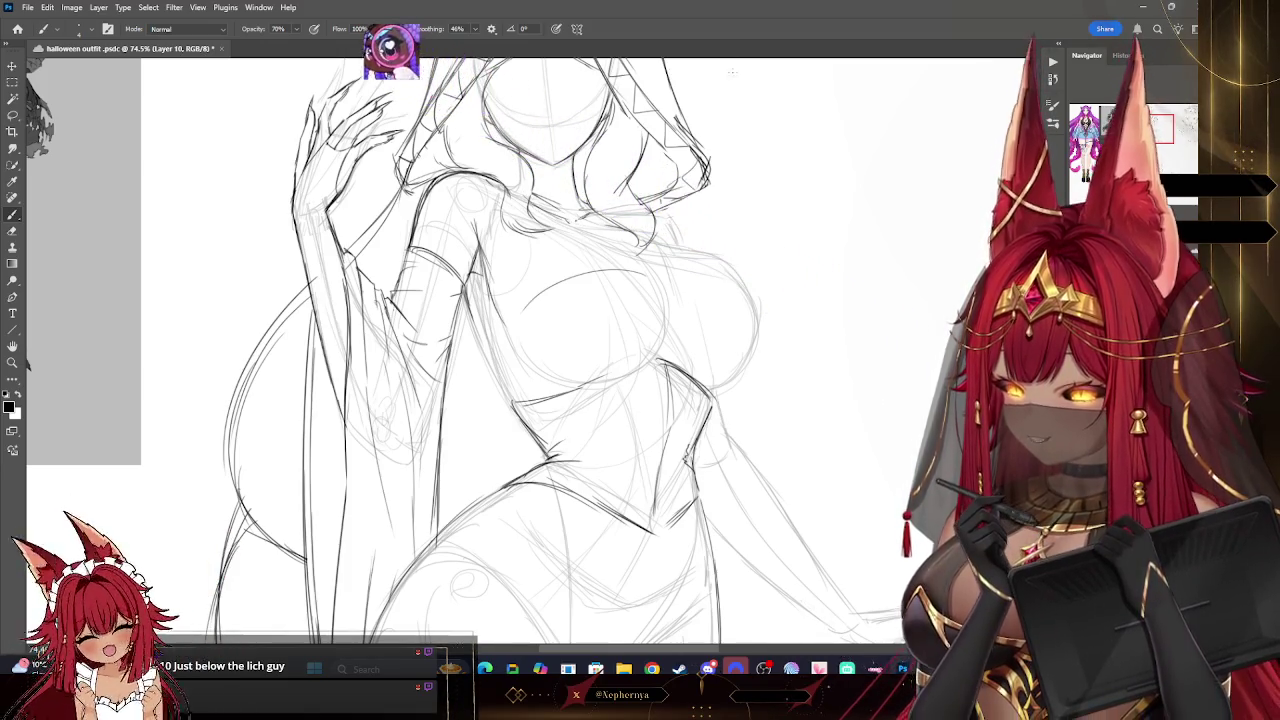
- Pan past the lich reference and hood, then fit the whole sheet in the window
{"action": "left_click_drag", "start_coordinate": [550, 300], "coordinate": [745, 430]}
{"action": "left_click_drag", "start_coordinate": [954, 191], "coordinate": [794, 201]}
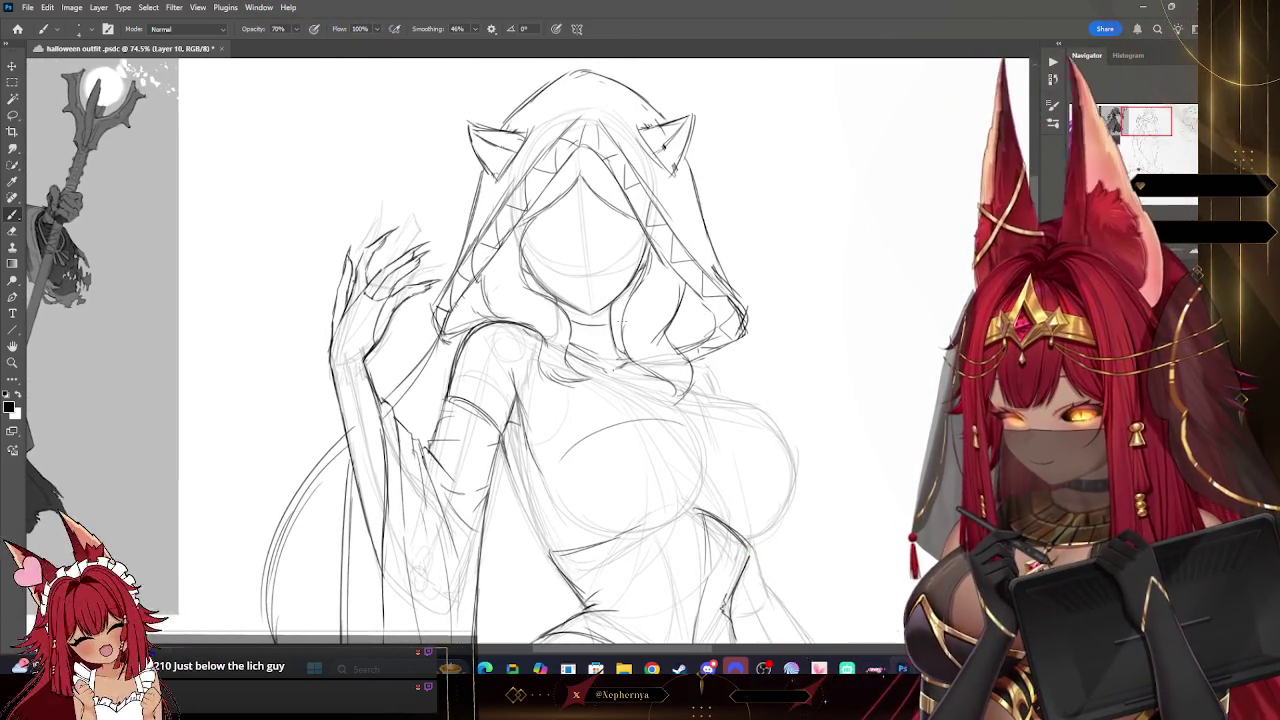
{"action": "mouse_move", "coordinate": [400, 300]}
{"action": "left_mouse_down"}
{"action": "mouse_move", "coordinate": [900, 350]}
{"action": "mouse_move", "coordinate": [325, 145]}
{"action": "left_mouse_up"}
{"action": "mouse_move", "coordinate": [500, 300]}
{"action": "left_mouse_down"}
{"action": "mouse_move", "coordinate": [471, 371]}
{"action": "mouse_move", "coordinate": [500, 400]}
{"action": "left_mouse_up"}
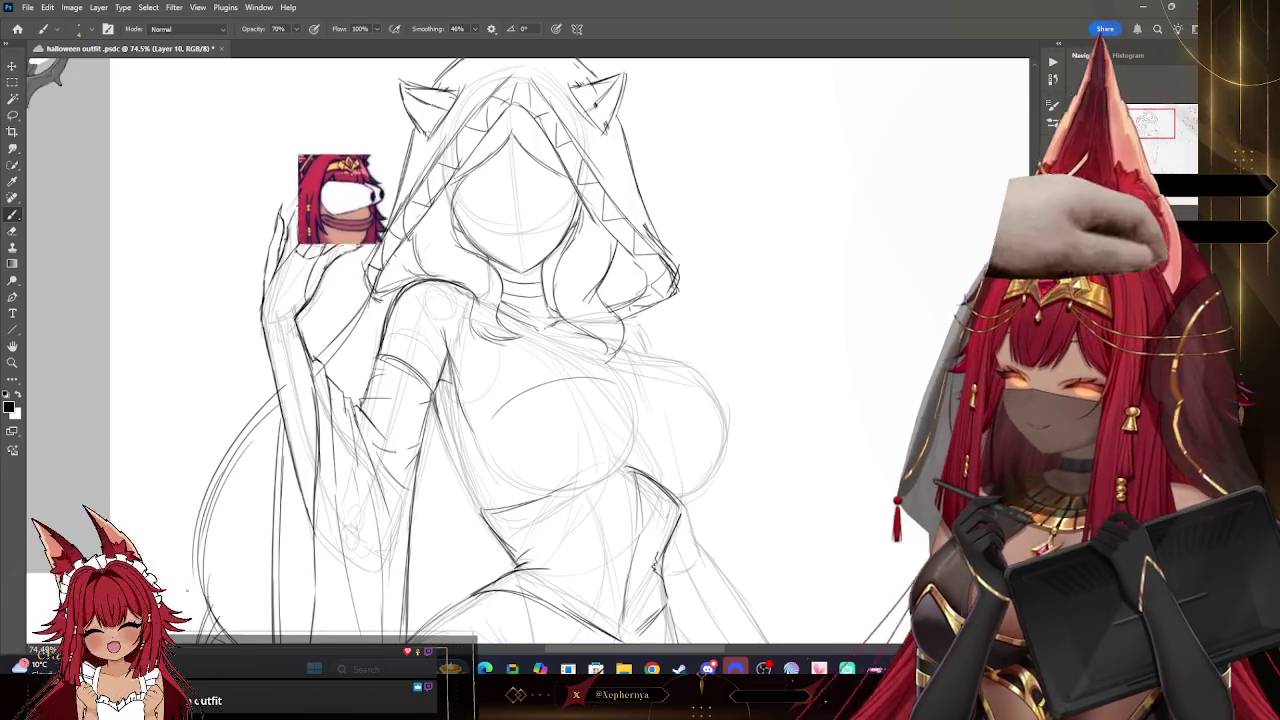
{"action": "key", "text": "z"}
{"action": "key", "text": "ctrl+0"}
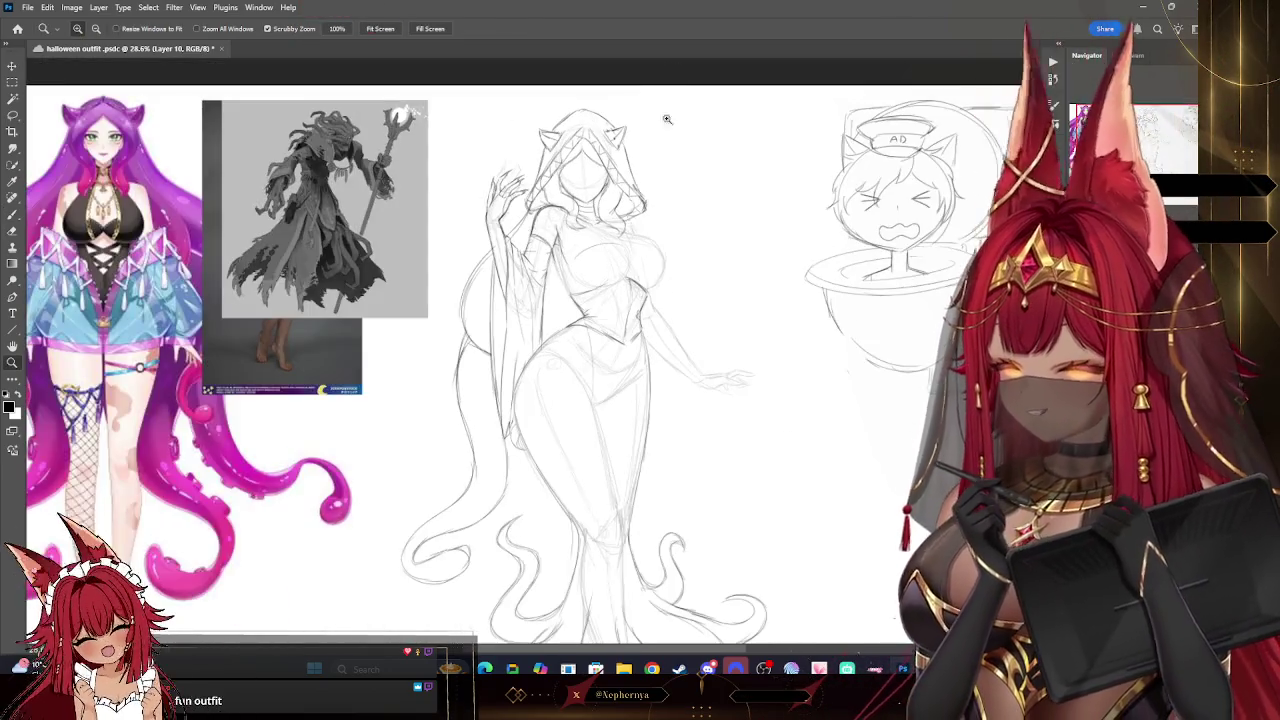
- Pan the canvas so the hooded sketch sits beside the lich reference, tilting it slightly
{"action": "left_click_drag", "start_coordinate": [672, 186], "coordinate": [677, 214]}
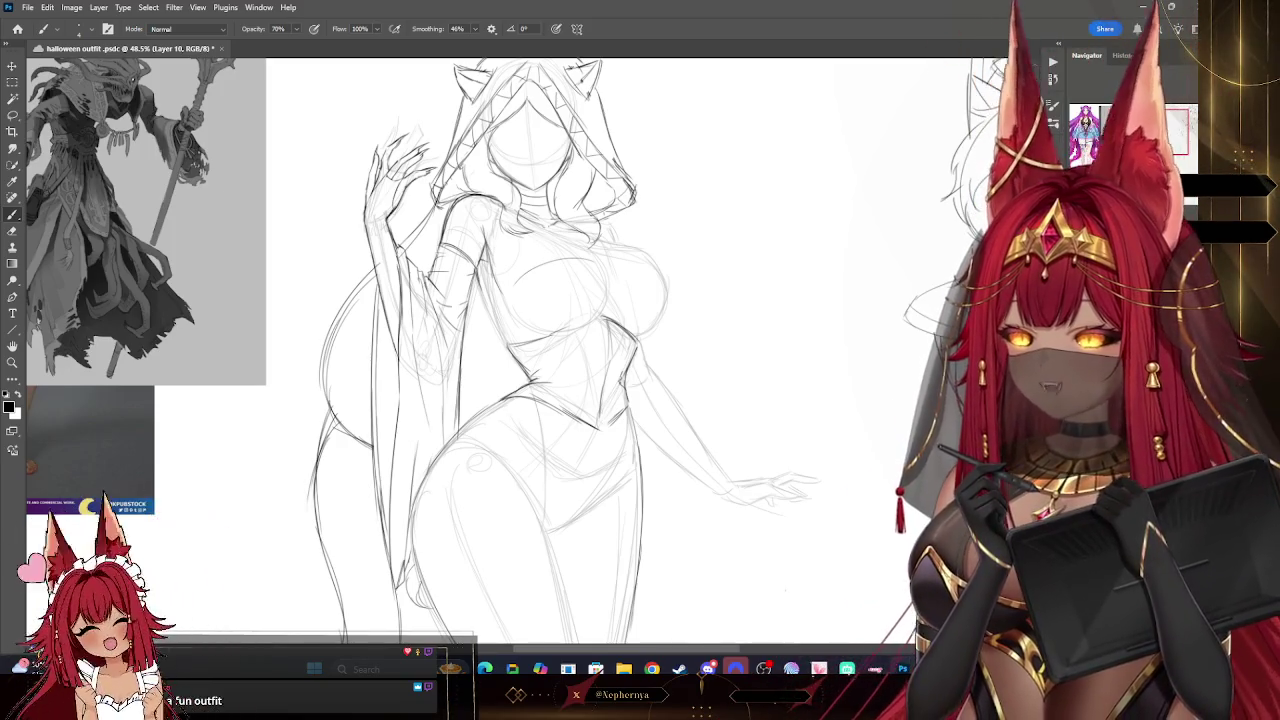
{"action": "left_click_drag", "start_coordinate": [600, 350], "coordinate": [875, 375]}
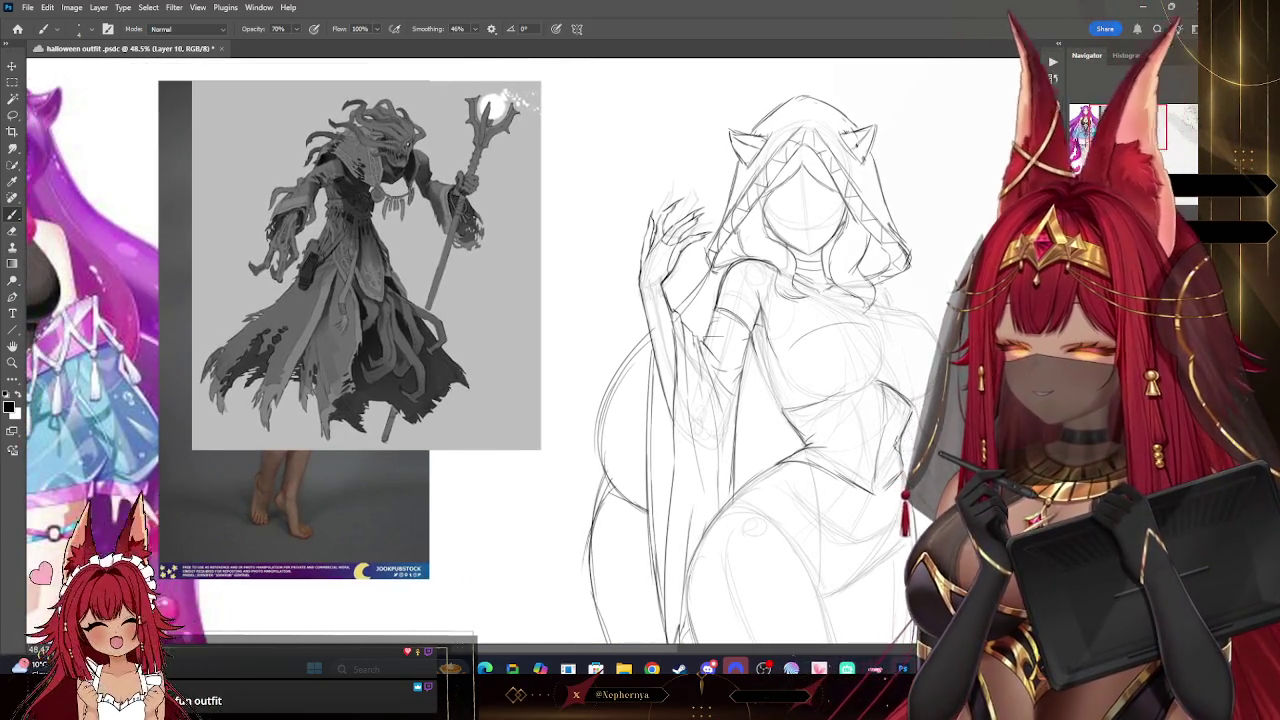
{"action": "left_click_drag", "start_coordinate": [600, 350], "coordinate": [787, 336]}
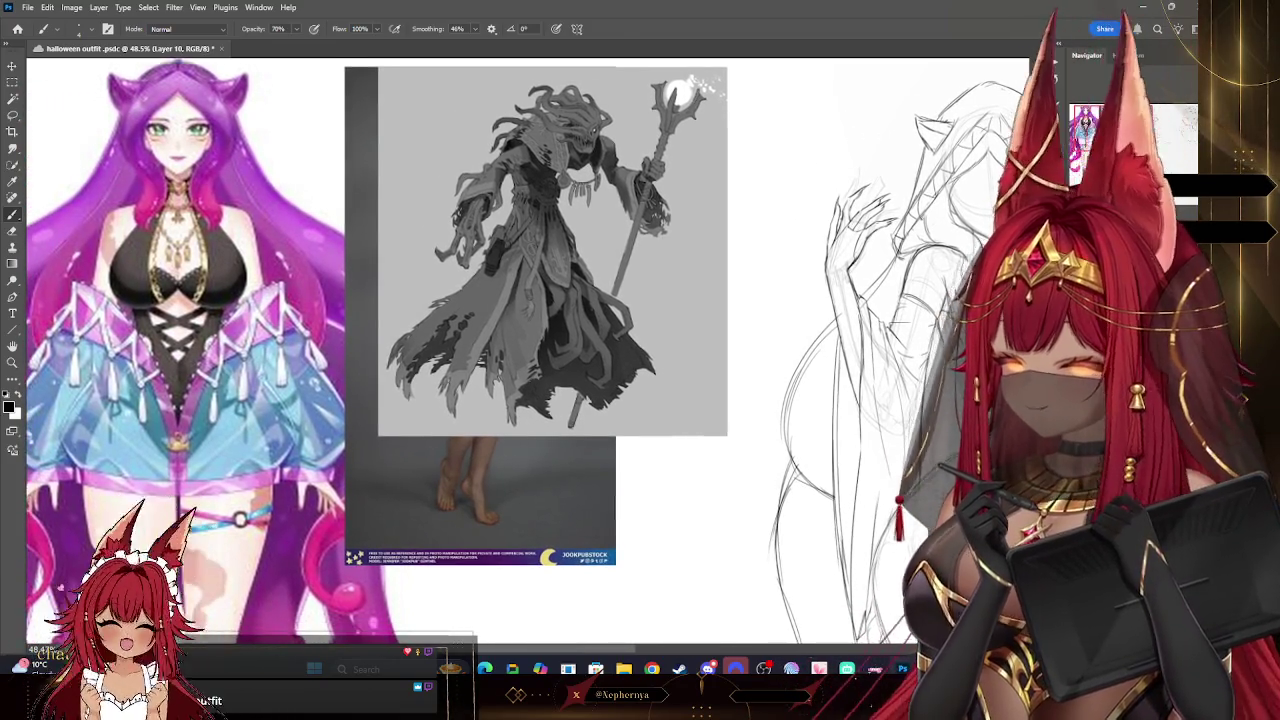
{"action": "left_click_drag", "start_coordinate": [600, 350], "coordinate": [543, 310]}
{"action": "left_click_drag", "start_coordinate": [600, 350], "coordinate": [215, 340]}
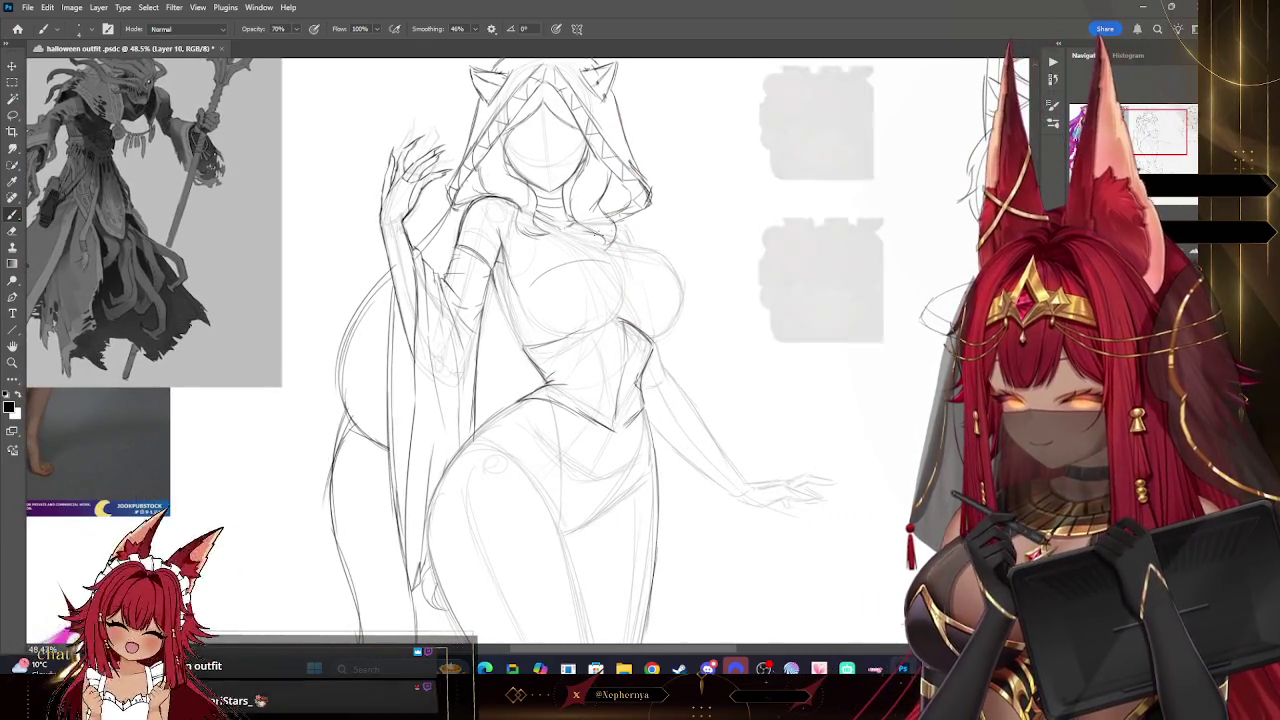
{"action": "left_click_drag", "start_coordinate": [640, 400], "coordinate": [610, 390]}
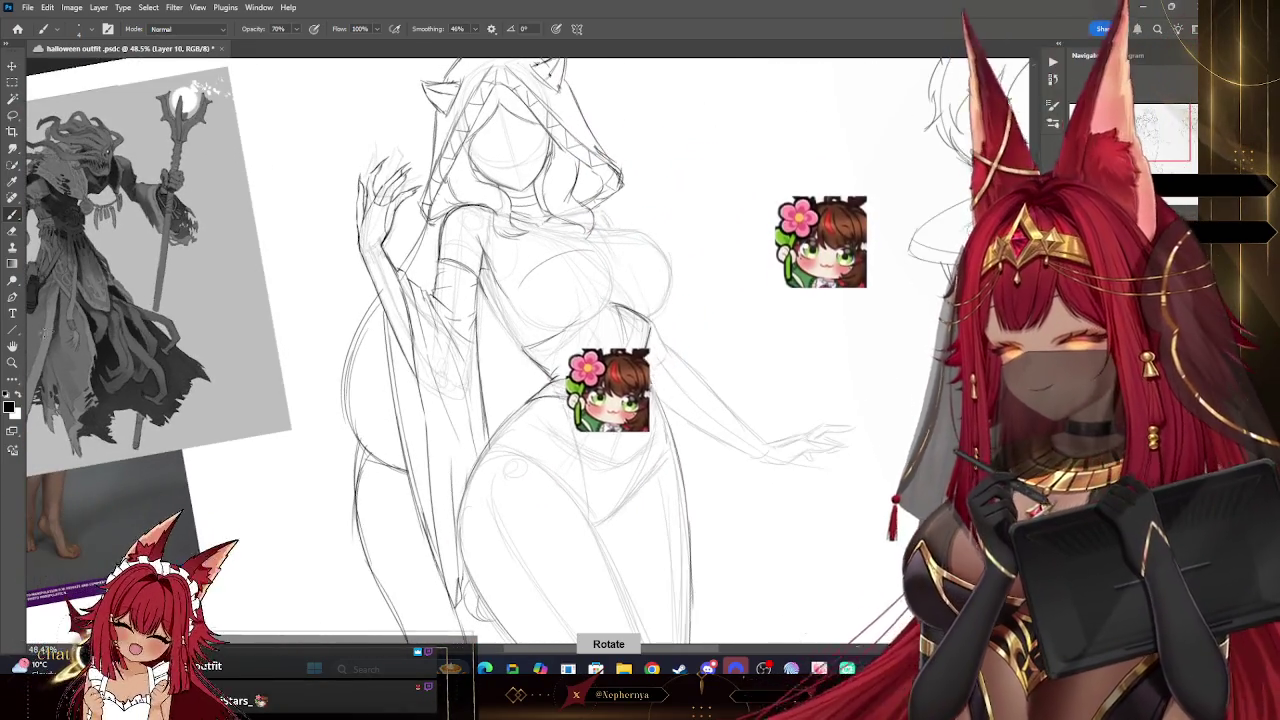
- Zoom out, level the canvas rotation, then zoom in on the lich reference and sketch
{"action": "key", "text": "z"}
{"action": "mouse_move", "coordinate": [740, 191]}
{"action": "left_mouse_down"}
{"action": "mouse_move", "coordinate": [720, 175]}
{"action": "mouse_move", "coordinate": [740, 206]}
{"action": "left_mouse_up"}
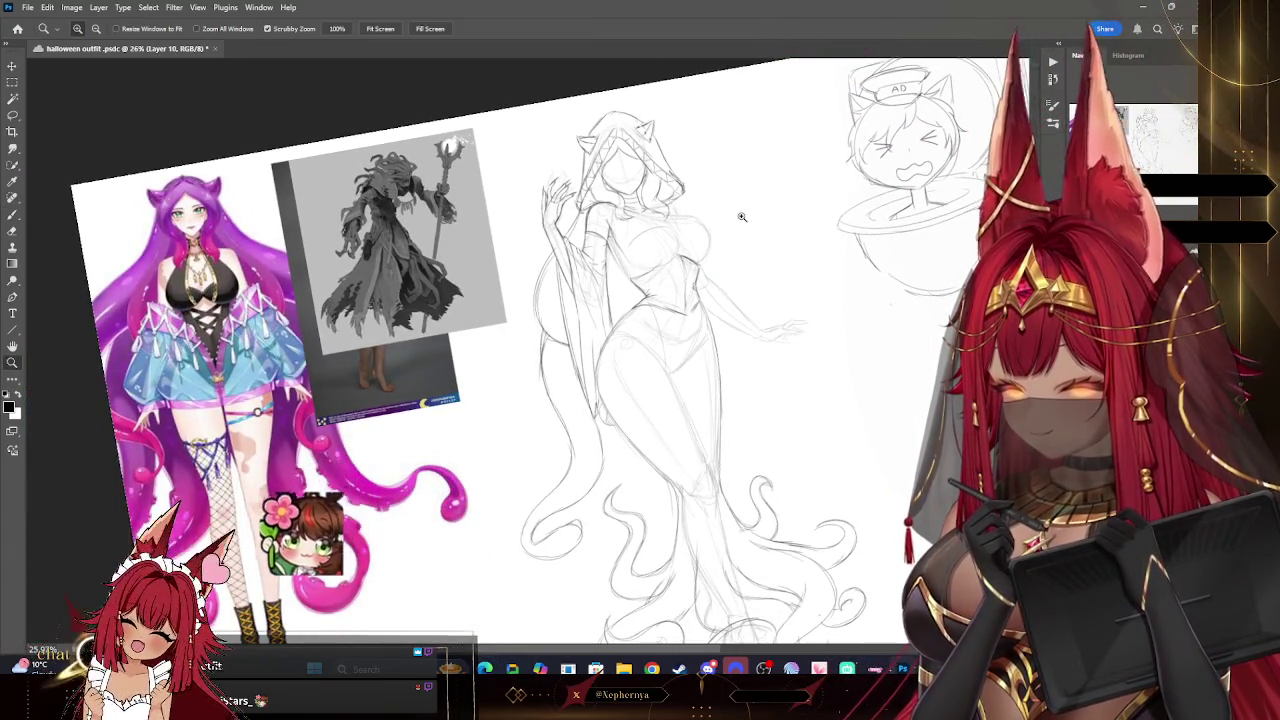
{"action": "mouse_move", "coordinate": [742, 216]}
{"action": "left_mouse_down"}
{"action": "mouse_move", "coordinate": [760, 191]}
{"action": "mouse_move", "coordinate": [772, 249]}
{"action": "left_mouse_up"}
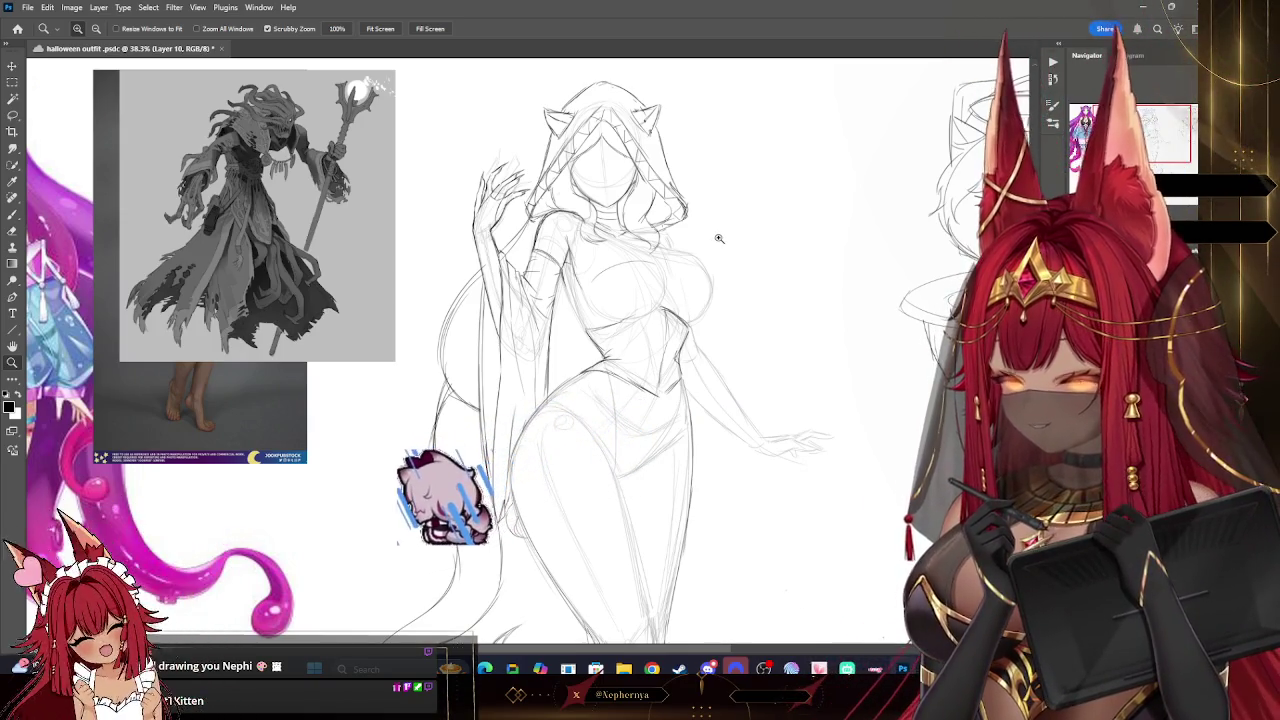
{"action": "scroll", "coordinate": [737, 217], "scroll_direction": "down", "scroll_amount": 2}
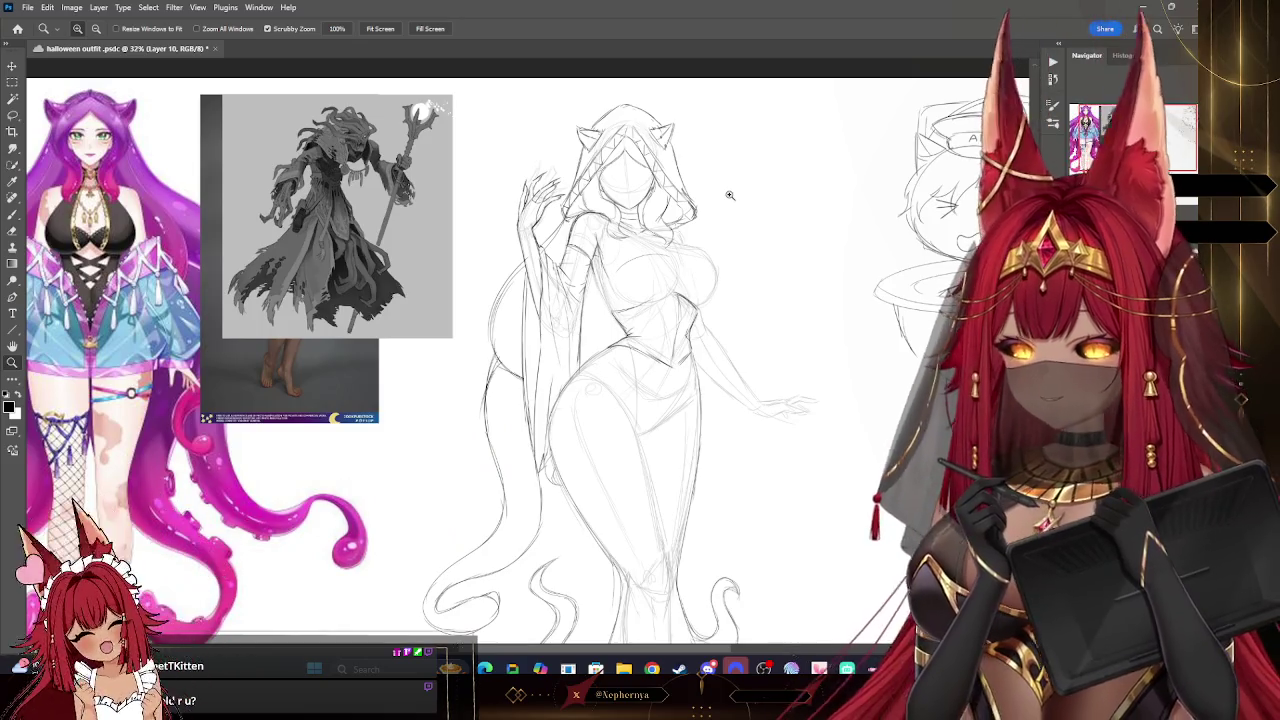
{"action": "scroll", "coordinate": [790, 251], "scroll_direction": "up", "scroll_amount": 1}
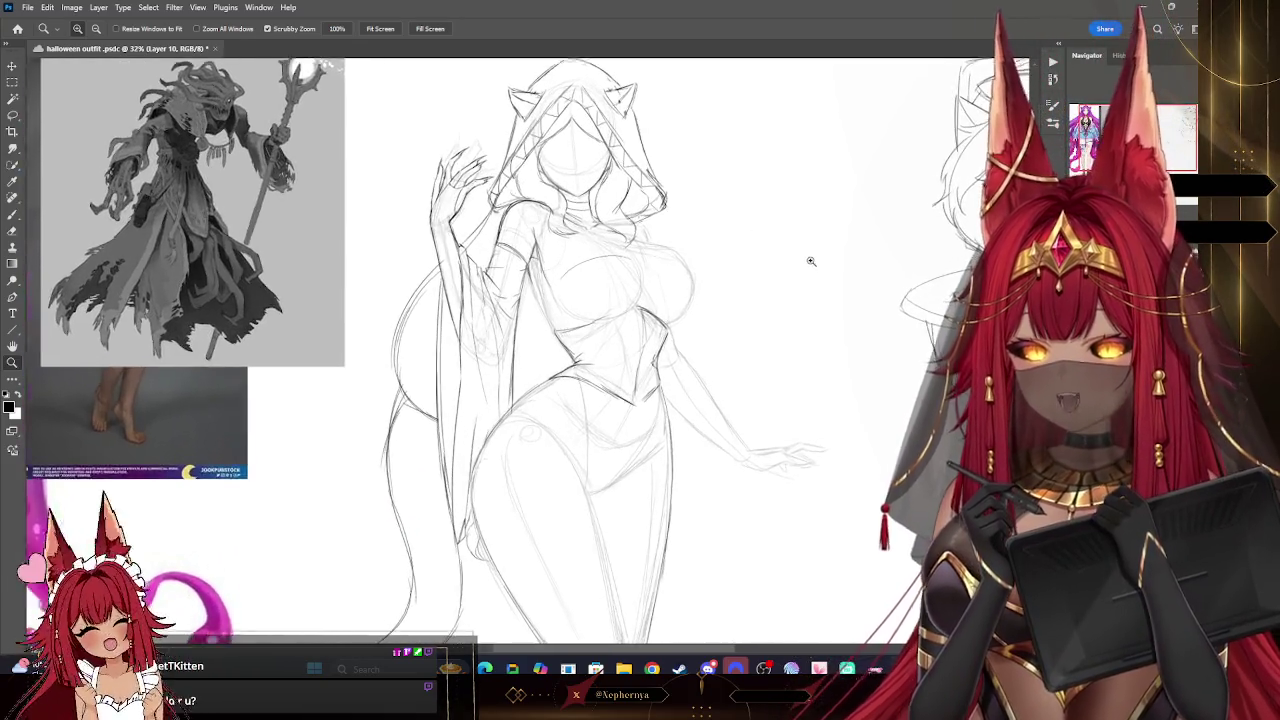
{"action": "scroll", "coordinate": [814, 258], "scroll_direction": "up", "scroll_amount": 1}
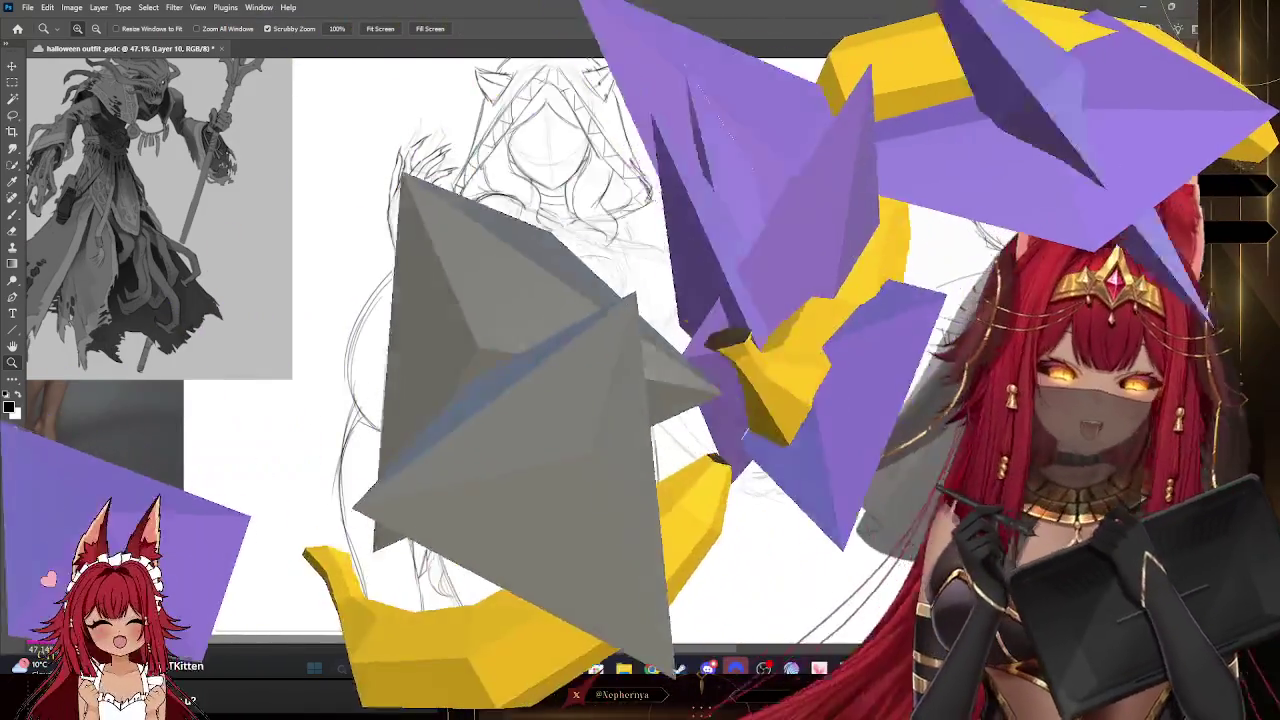
{"action": "key", "text": "b"}
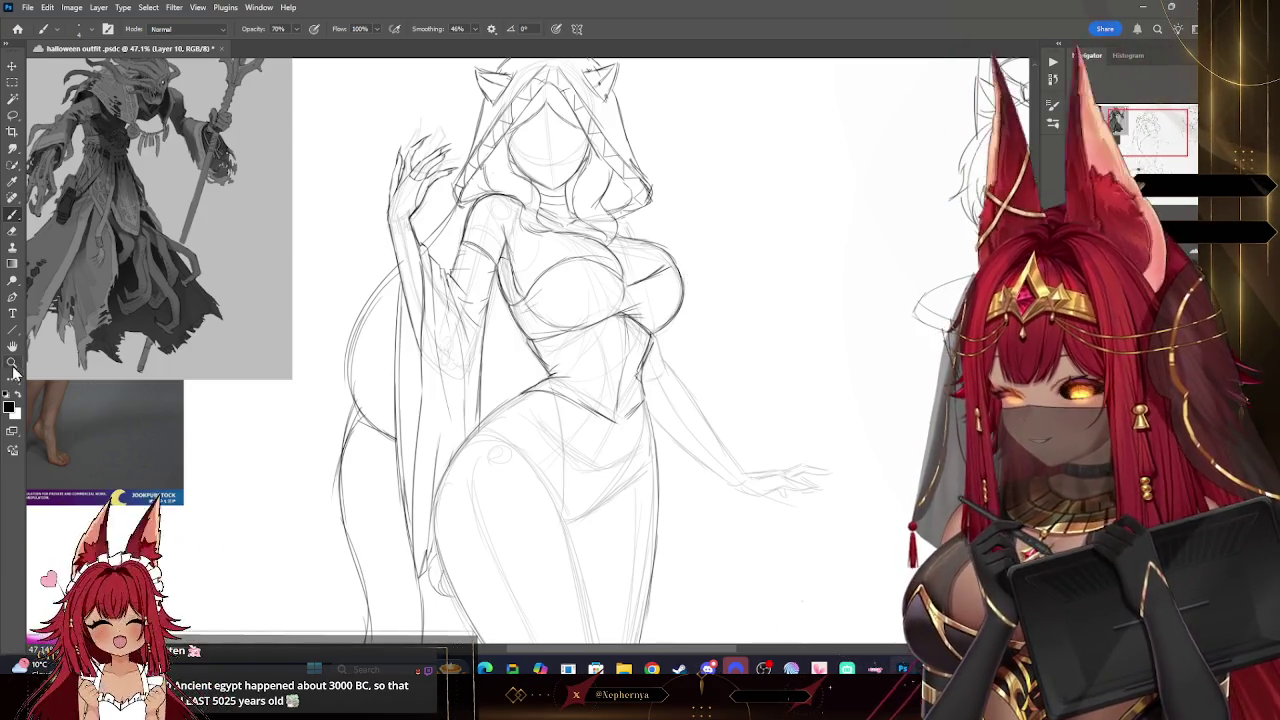
{"action": "key", "text": "z"}
{"action": "left_click_drag", "start_coordinate": [722, 221], "coordinate": [751, 226]}
{"action": "left_click_drag", "start_coordinate": [704, 187], "coordinate": [754, 211]}
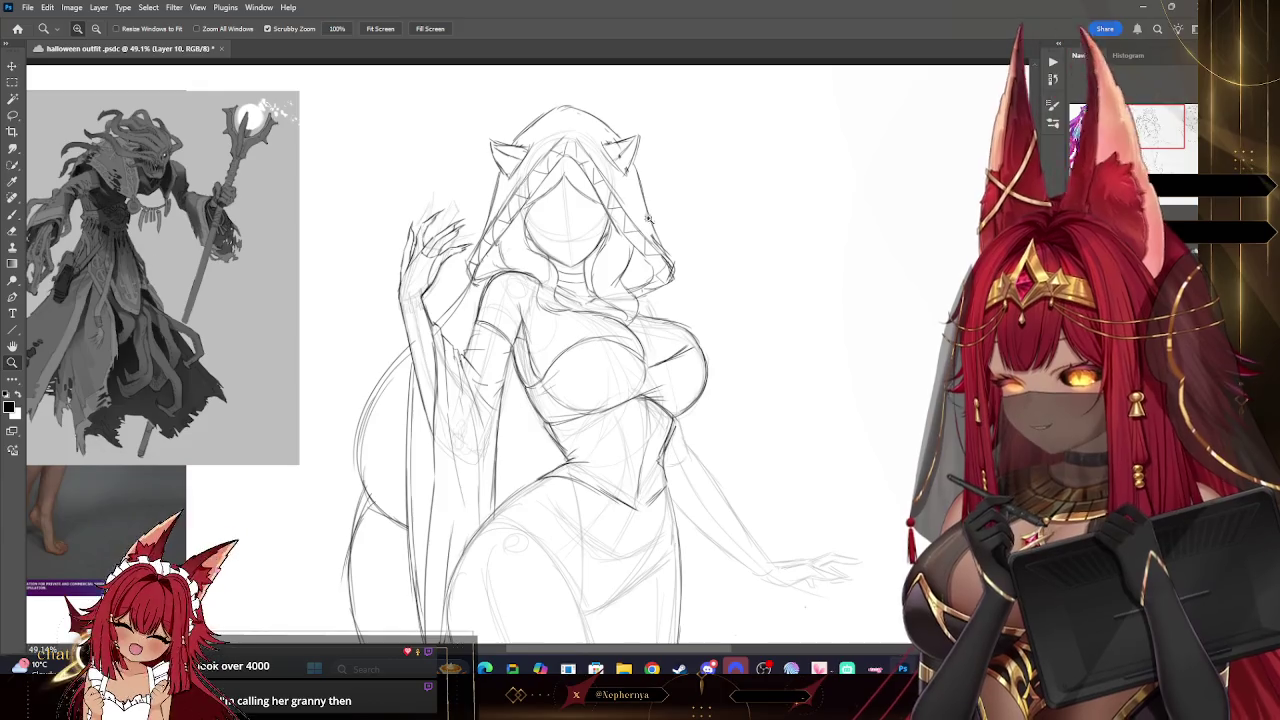
- Lasso part of the raised arm's sleeve and paste it onto new Layer 11
{"action": "scroll", "coordinate": [648, 218], "scroll_direction": "down", "scroll_amount": 5, "text": "alt"}
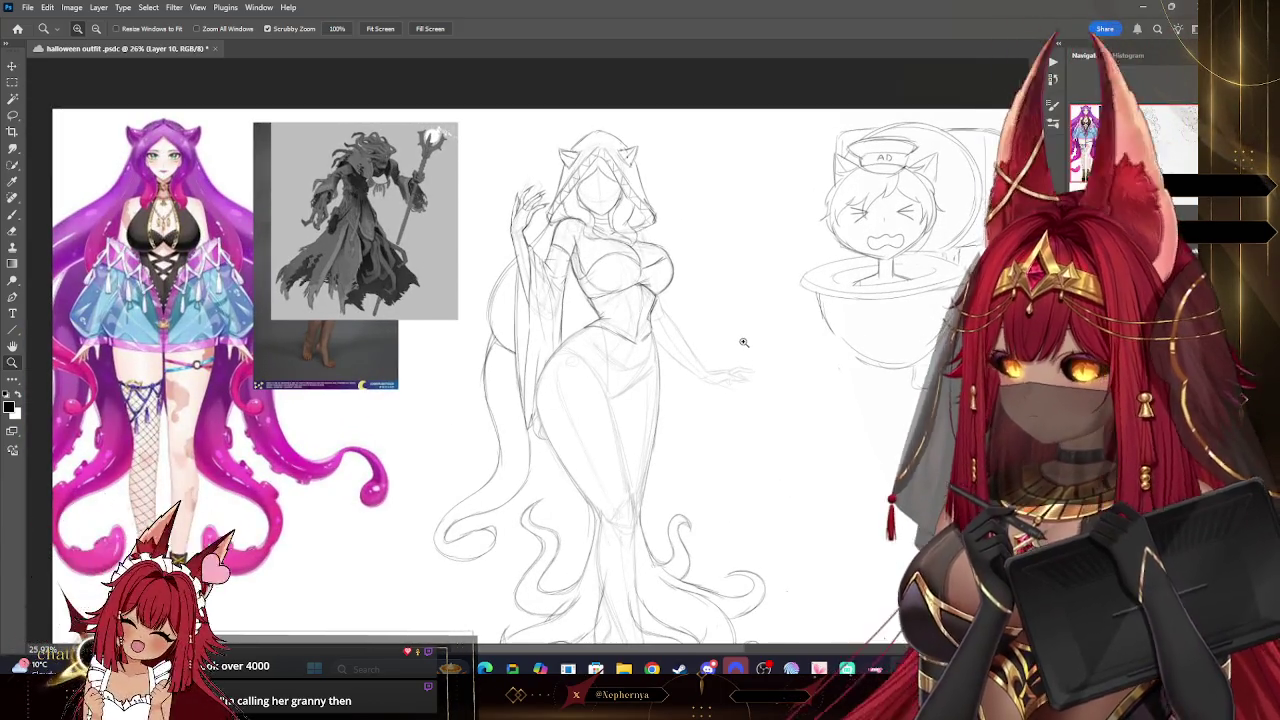
{"action": "scroll", "coordinate": [775, 375], "scroll_direction": "down", "scroll_amount": 2}
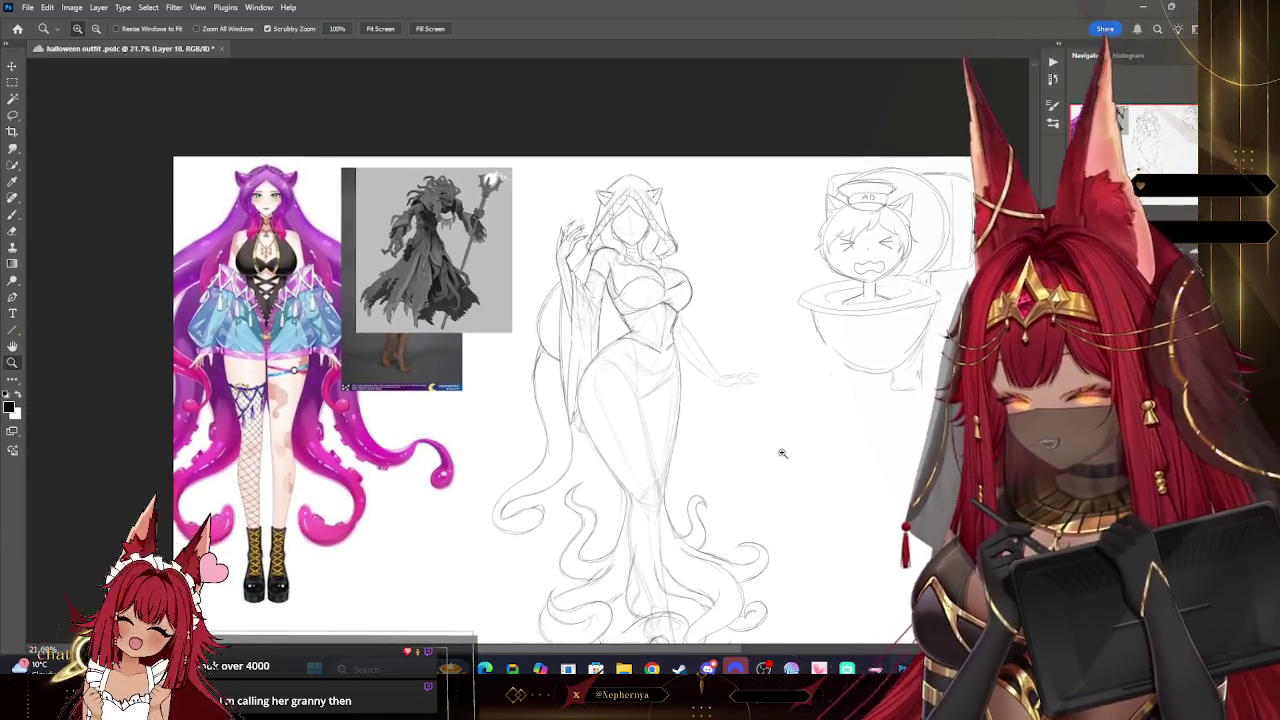
{"action": "scroll", "coordinate": [782, 453], "scroll_direction": "up", "scroll_amount": 3}
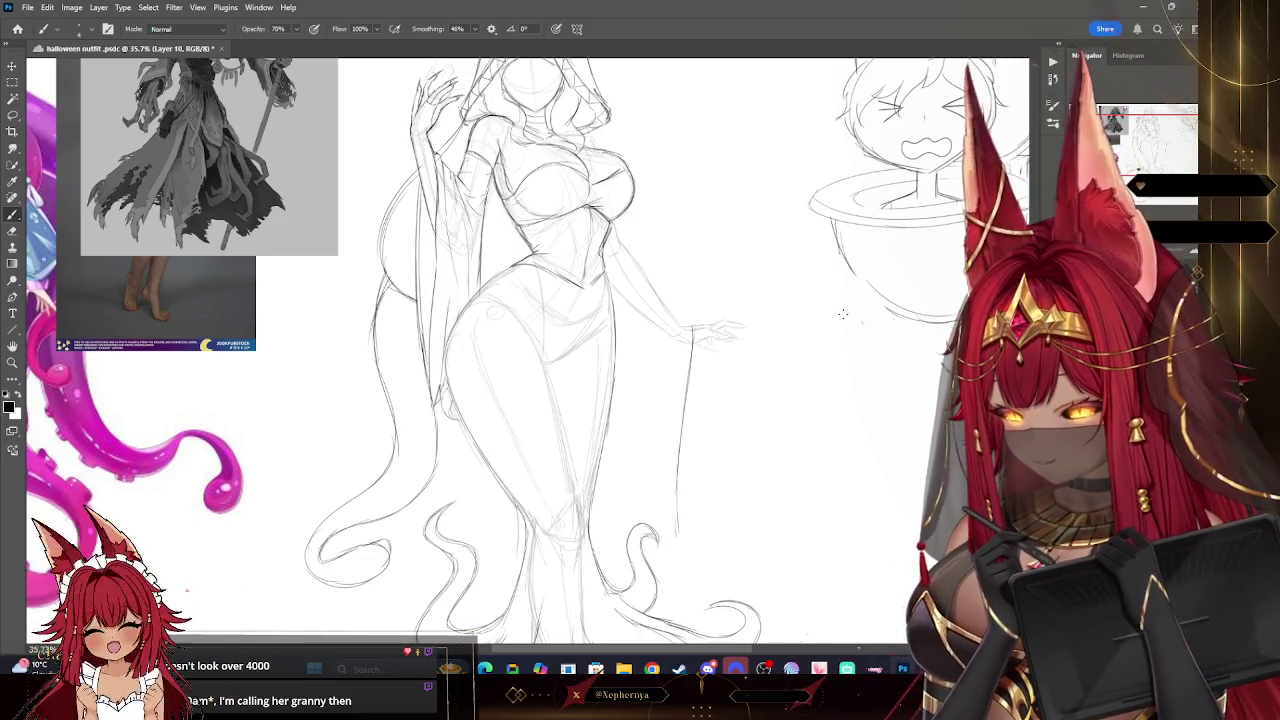
{"action": "left_click", "coordinate": [12, 116]}
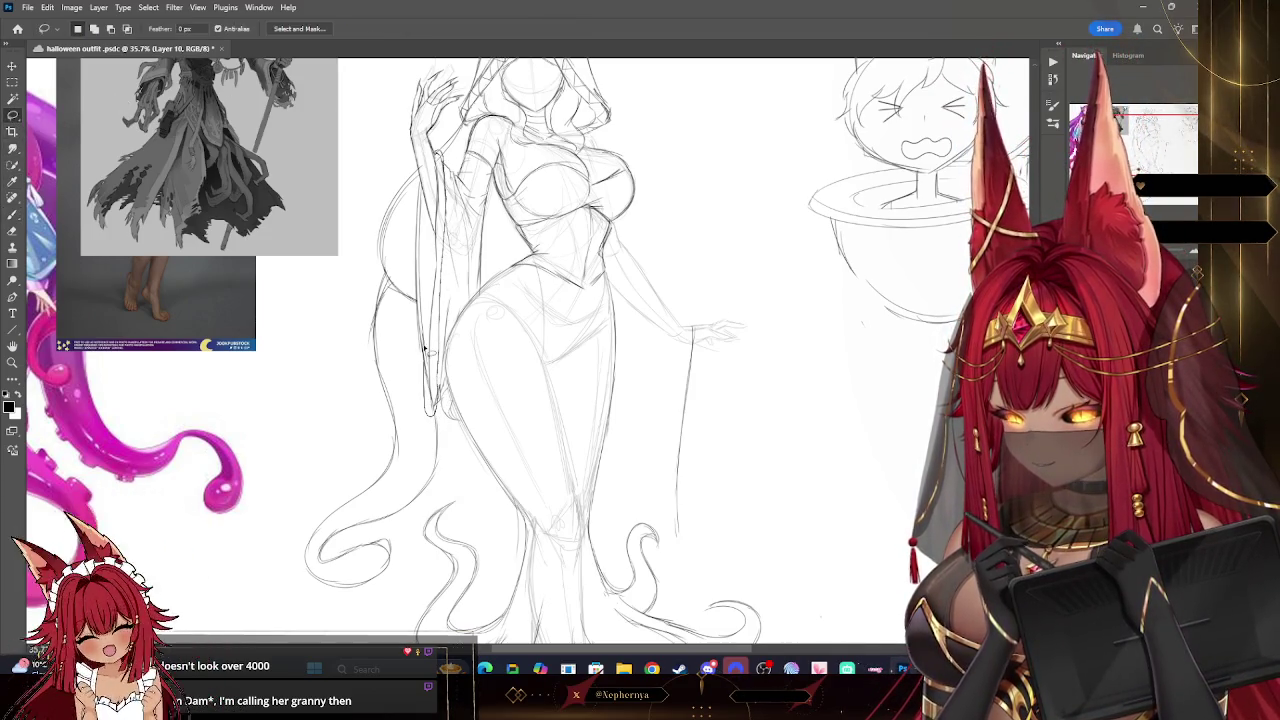
{"action": "left_click", "coordinate": [47, 7]}
{"action": "left_click", "coordinate": [80, 90]}
{"action": "left_click", "coordinate": [47, 7]}
{"action": "left_click", "coordinate": [77, 118]}
- Move and transform the copied sleeve so it hangs from the outstretched hand
{"action": "left_click", "coordinate": [11, 83]}
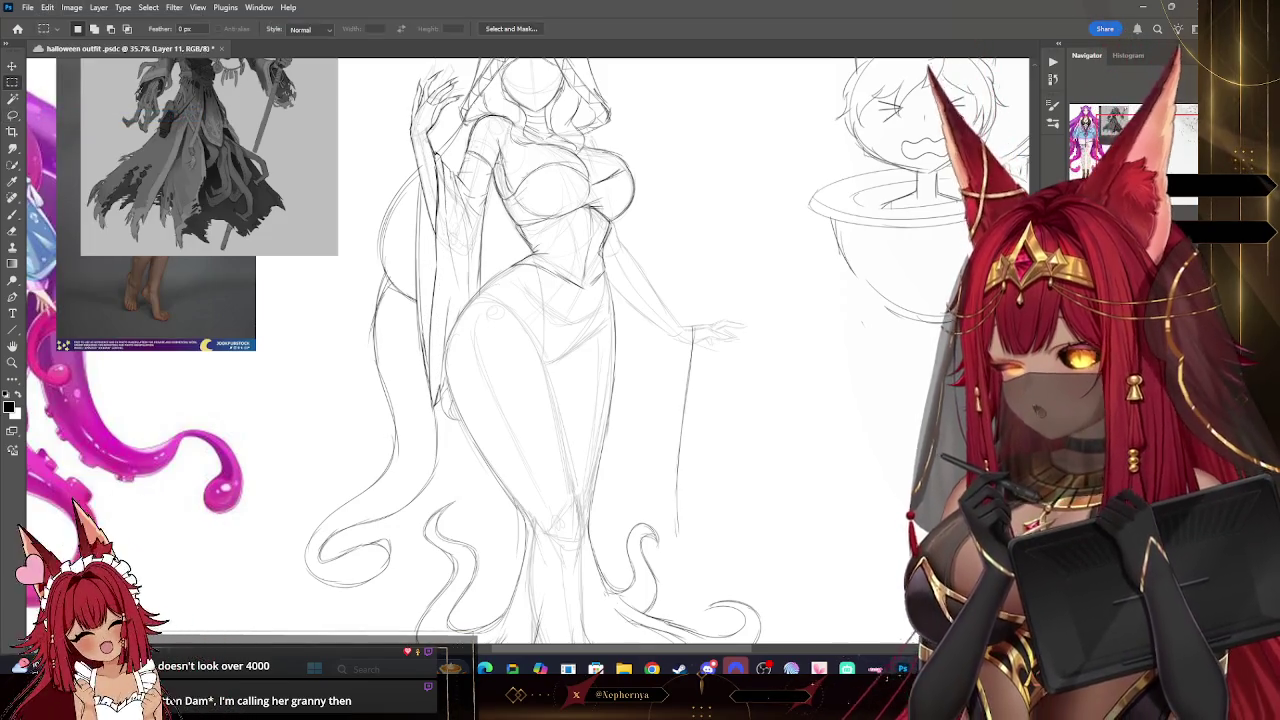
{"action": "key", "text": "v"}
{"action": "mouse_move", "coordinate": [460, 172]}
{"action": "left_mouse_down"}
{"action": "mouse_move", "coordinate": [698, 333]}
{"action": "mouse_move", "coordinate": [686, 332]}
{"action": "left_mouse_up"}
{"action": "key", "text": "ctrl+t"}
{"action": "left_click", "coordinate": [13, 214]}
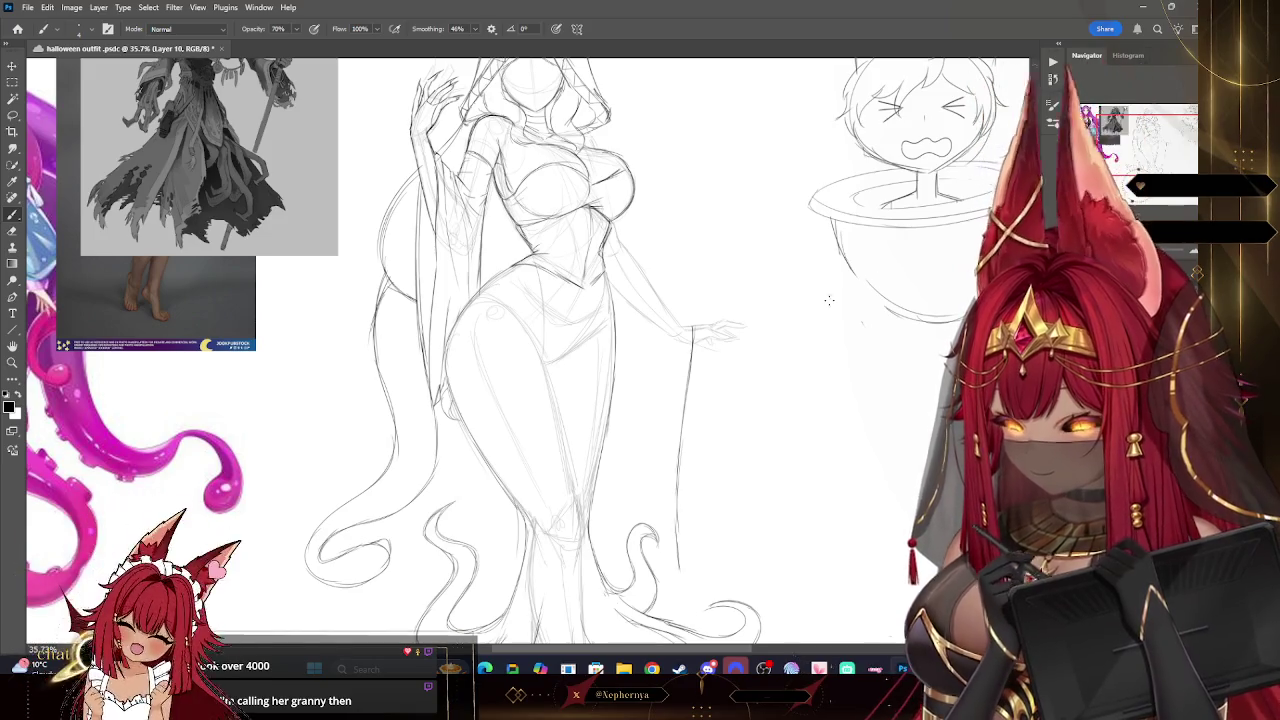
{"action": "left_click_drag", "start_coordinate": [829, 300], "coordinate": [741, 276]}
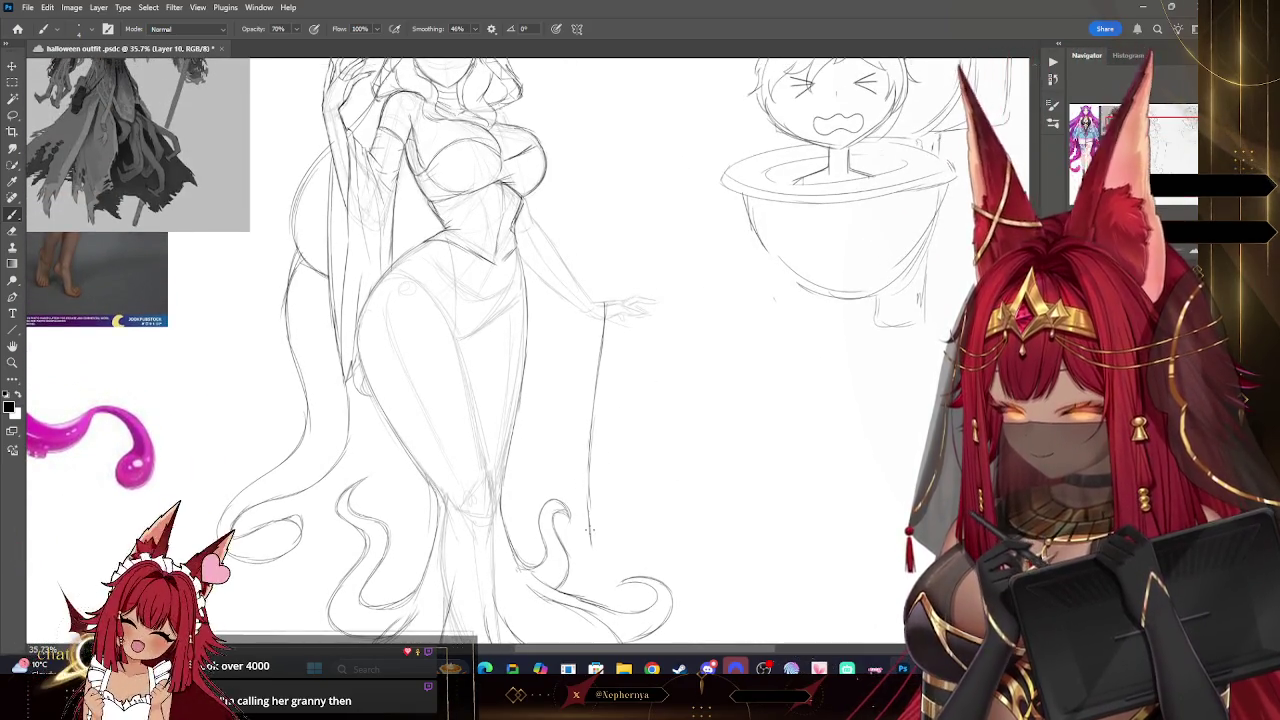